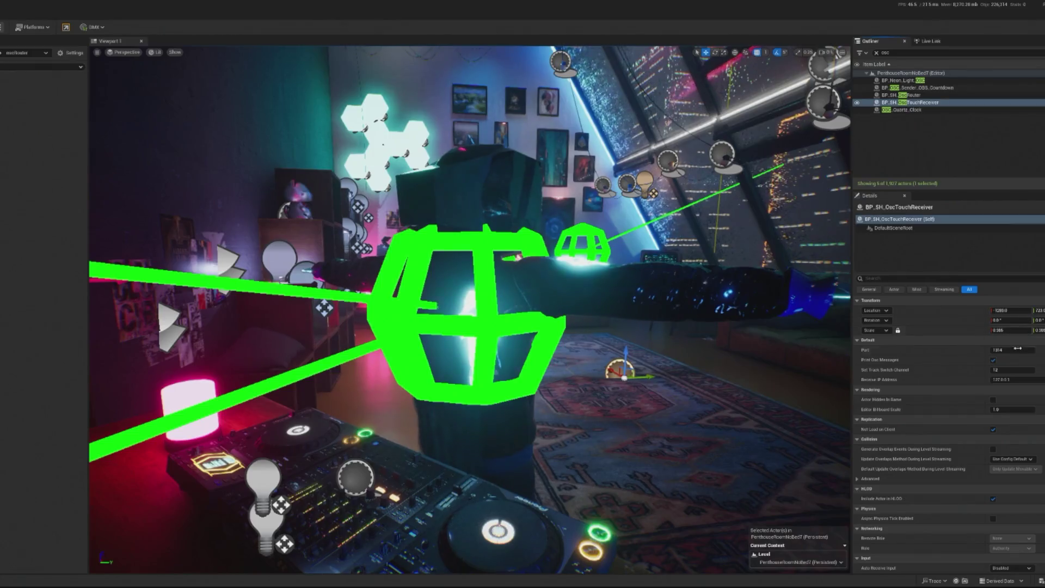
Inspect the OSC touch receiver's blueprint graph, then go back to the level
left_click(993, 360)
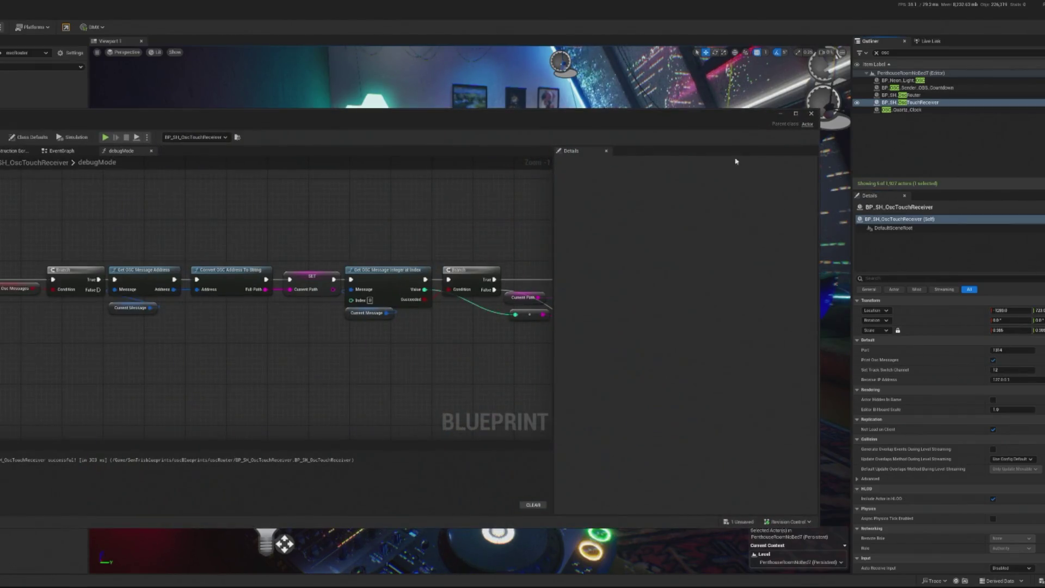
left_click_drag(133, 309, 180, 309)
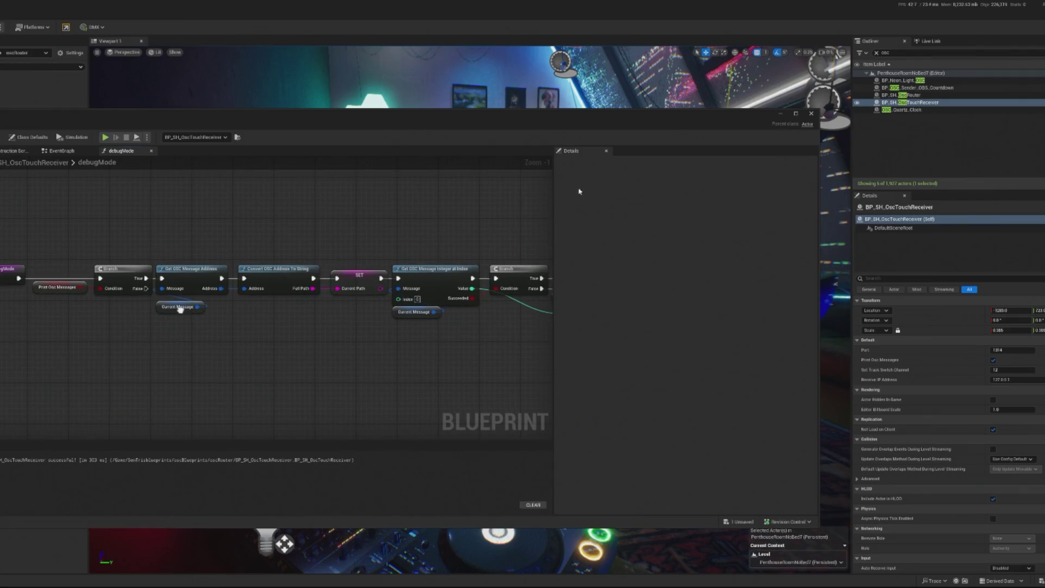
left_click(781, 114)
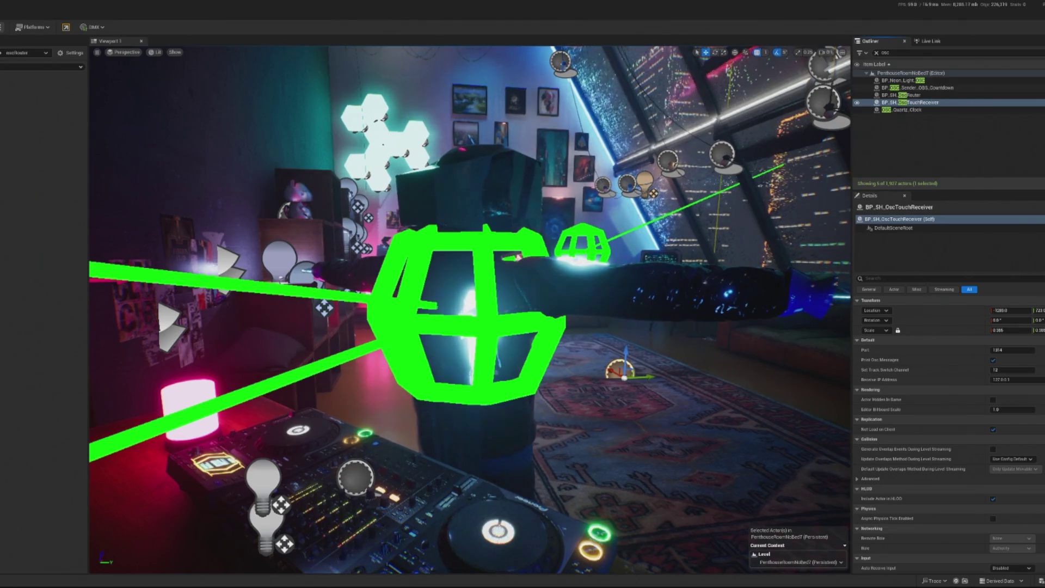
Set BP_SH_OscTouchReceiver's Receive IP Address to 0.0.0.0 and play the level
left_click(913, 95)
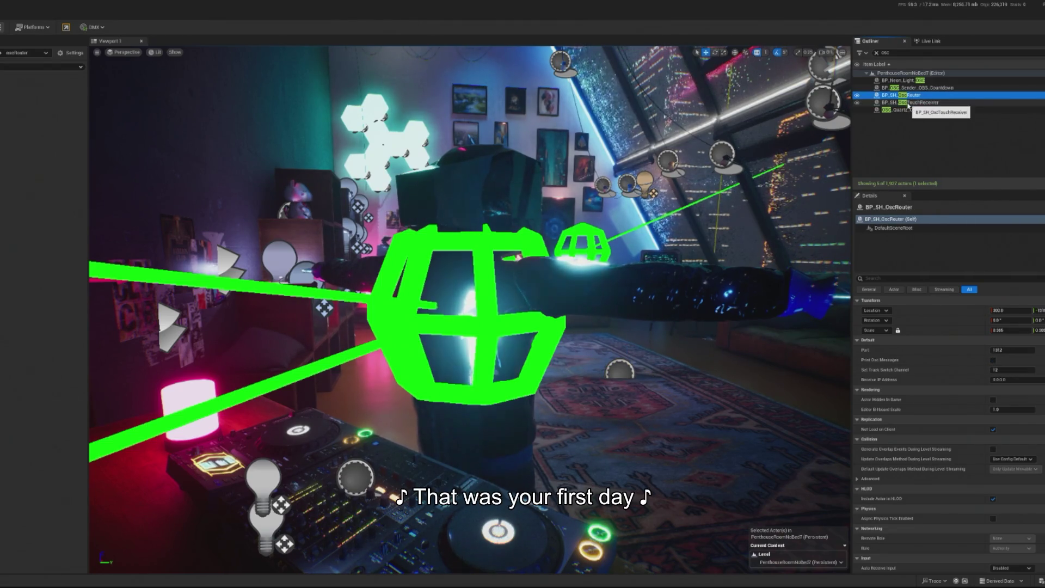
left_click(907, 104)
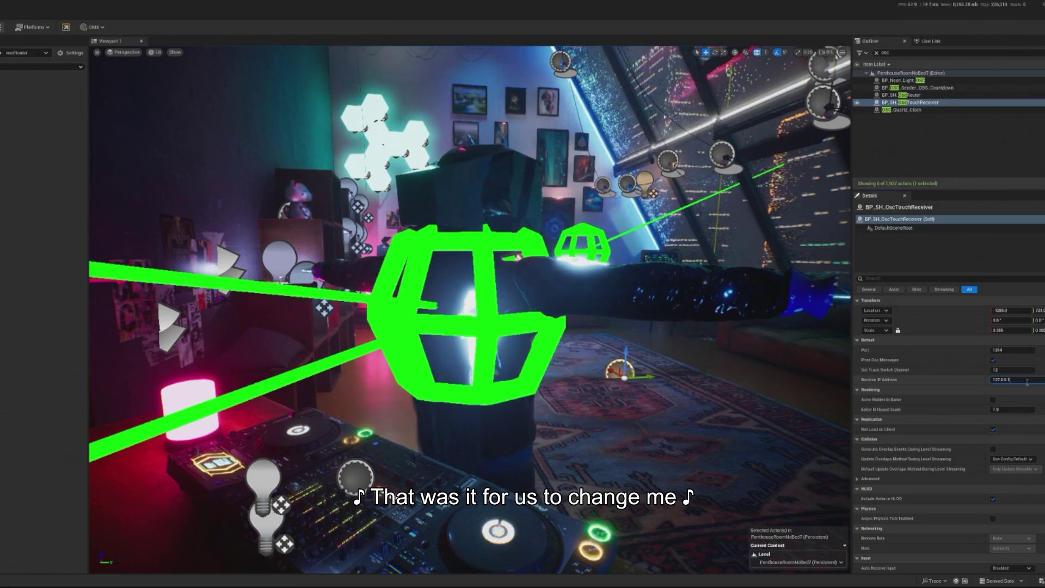
key("ctrl+a")
type("0.0")
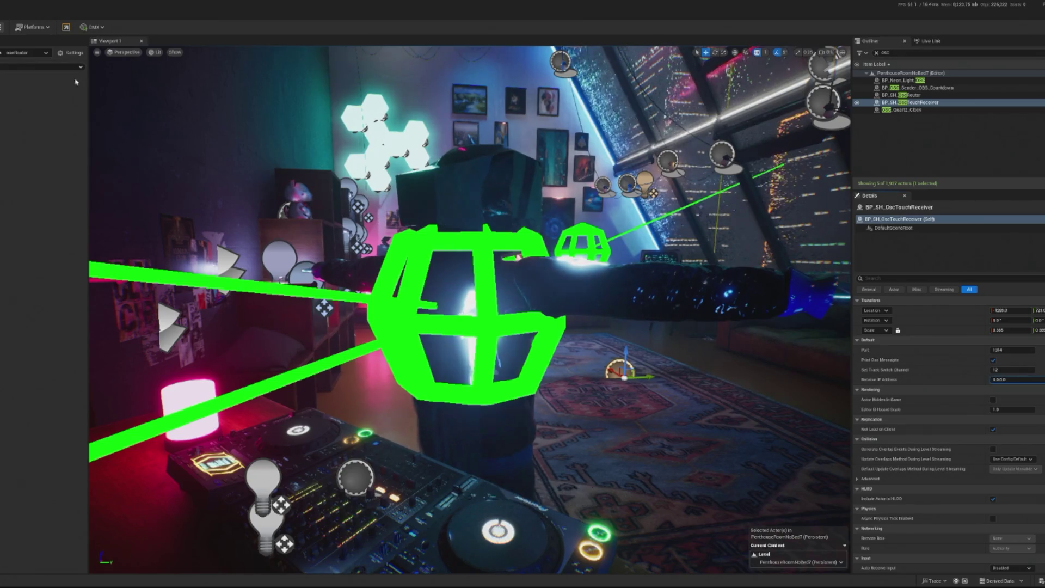
key("alt+p")
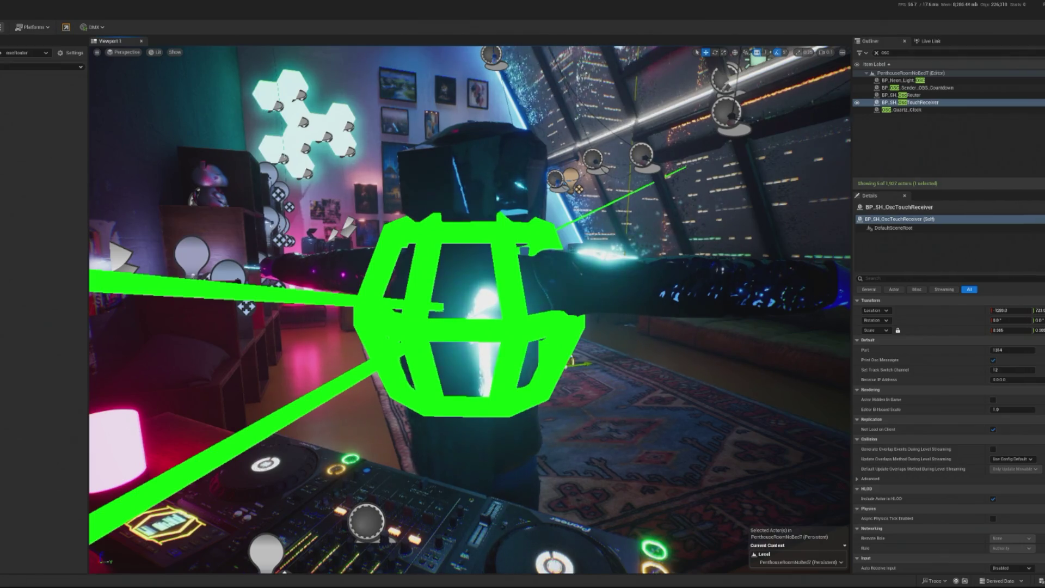
Glance at TouchDesigner, then collapse Favorites and the project folder tree in the Content Browser
key("alt+Tab")
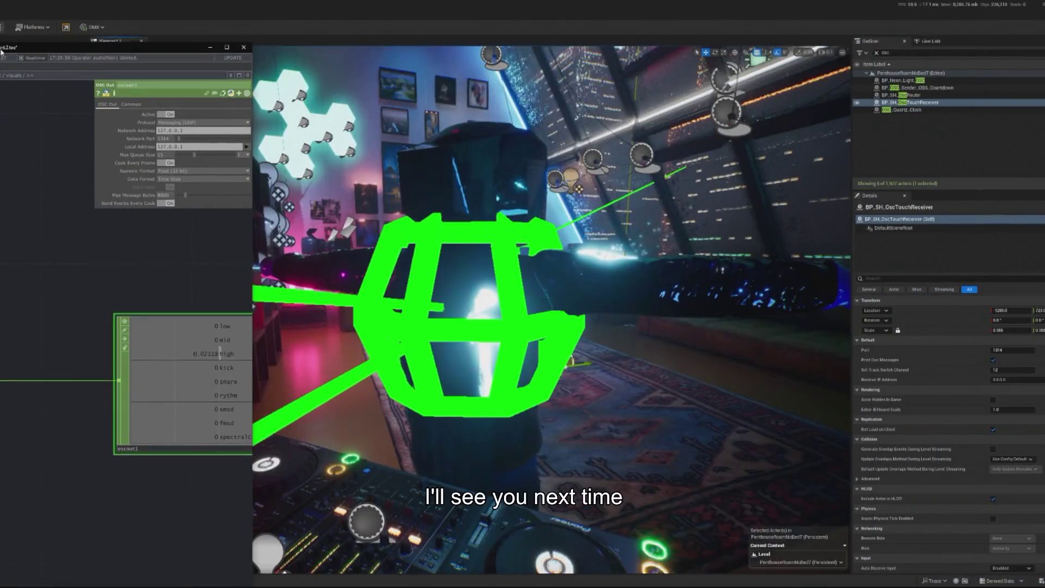
left_click(430, 25)
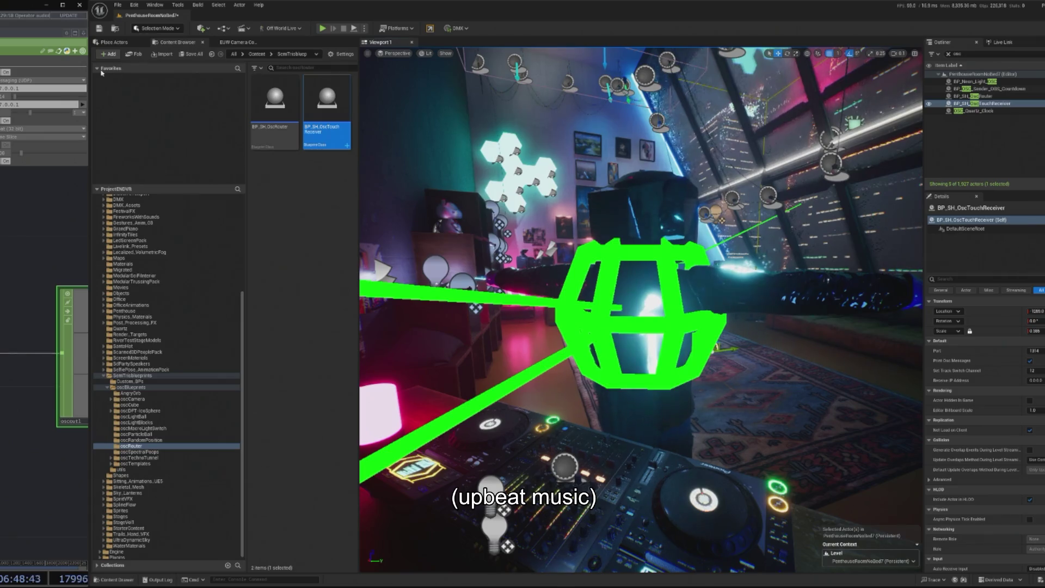
left_click(102, 69)
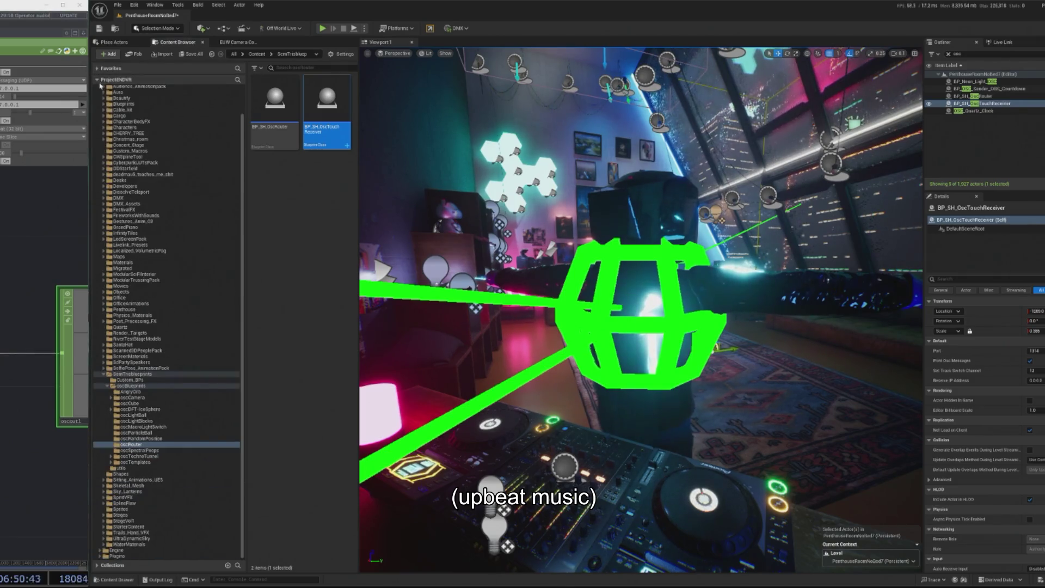
left_click(98, 79)
mouse_move(244, 80)
left_mouse_down()
mouse_move(144, 79)
mouse_move(158, 79)
left_mouse_up()
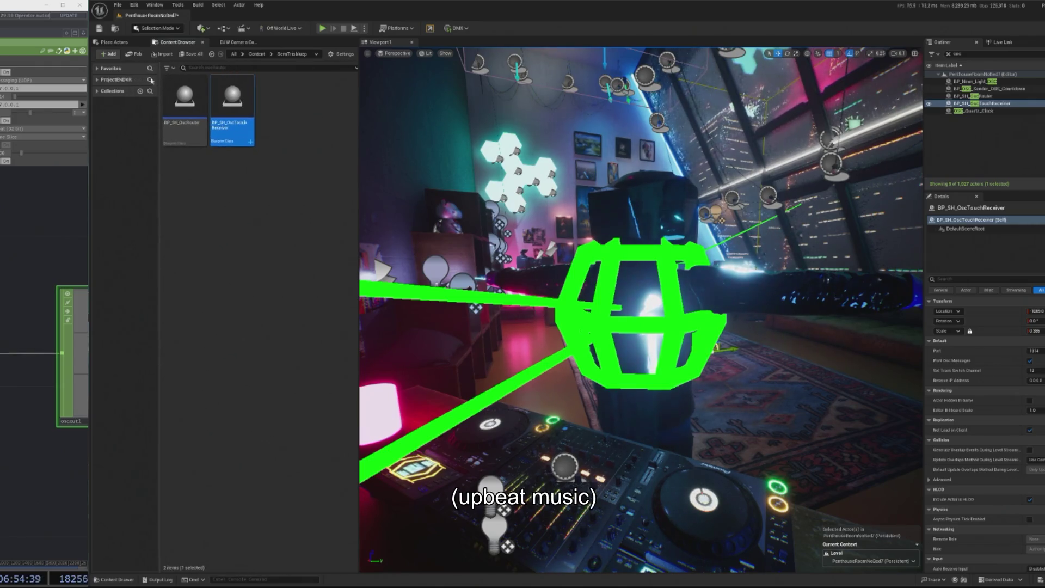
Narrow the Unreal editor window from its left edge to free screen space
left_click(98, 82)
left_click(99, 80)
left_click_drag(89, 50, 302, 66)
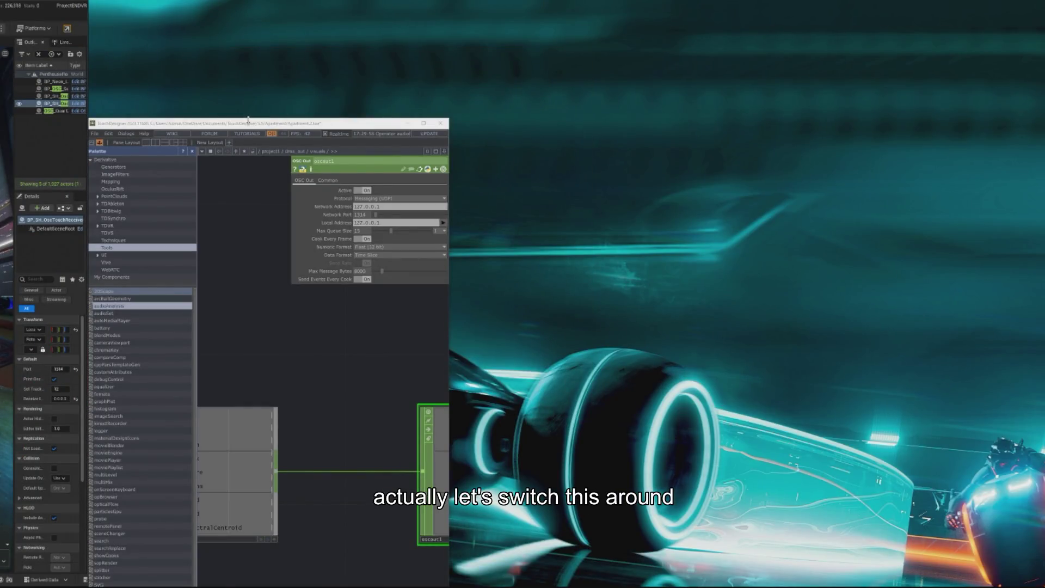
Put TouchDesigner on the right half with its palette hidden, and widen Unreal across the left
left_click_drag(248, 119, 818, 63)
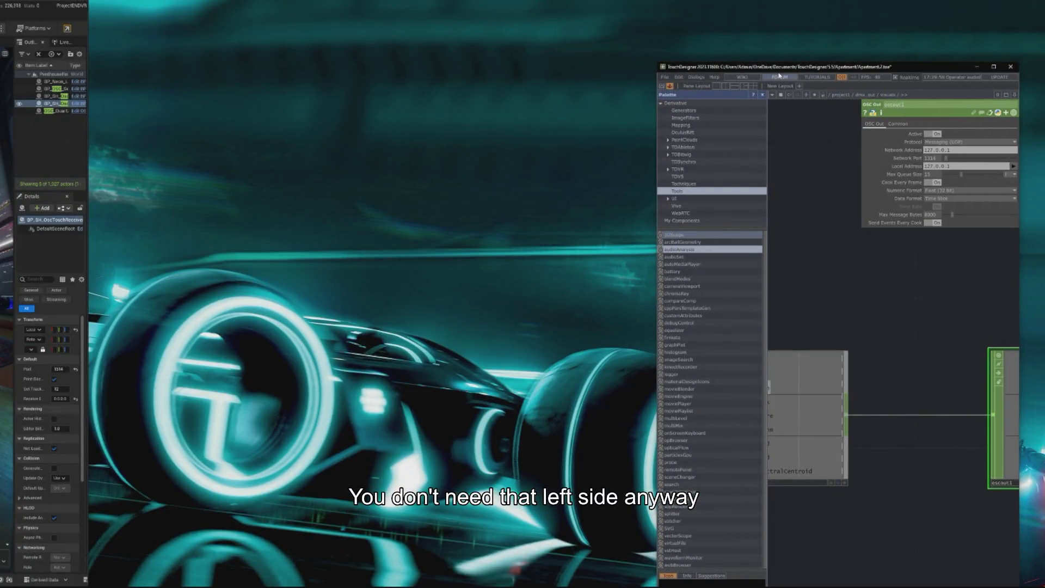
double_click(779, 75)
left_click_drag(89, 109, 535, 129)
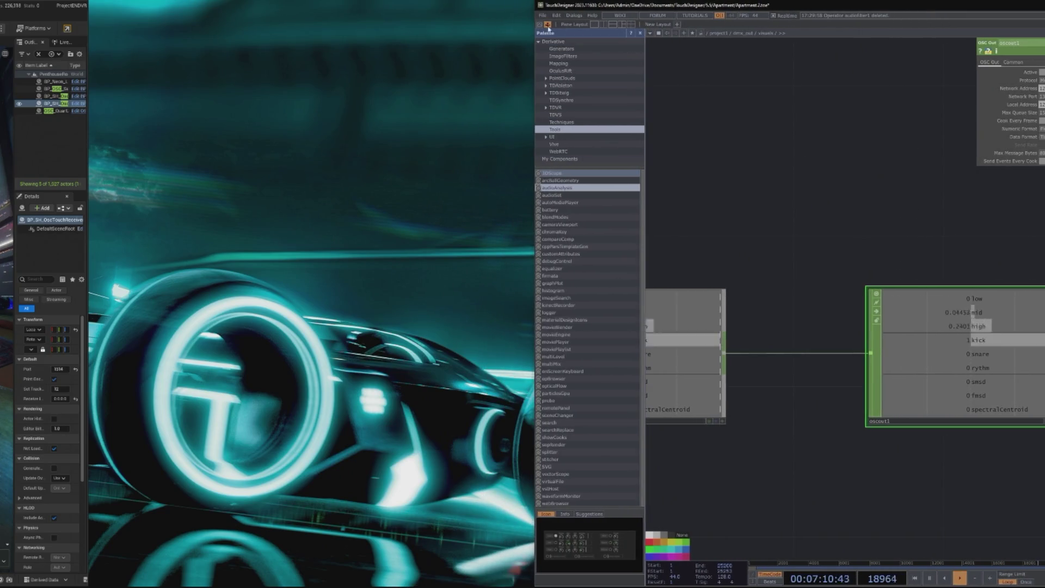
left_click(548, 24)
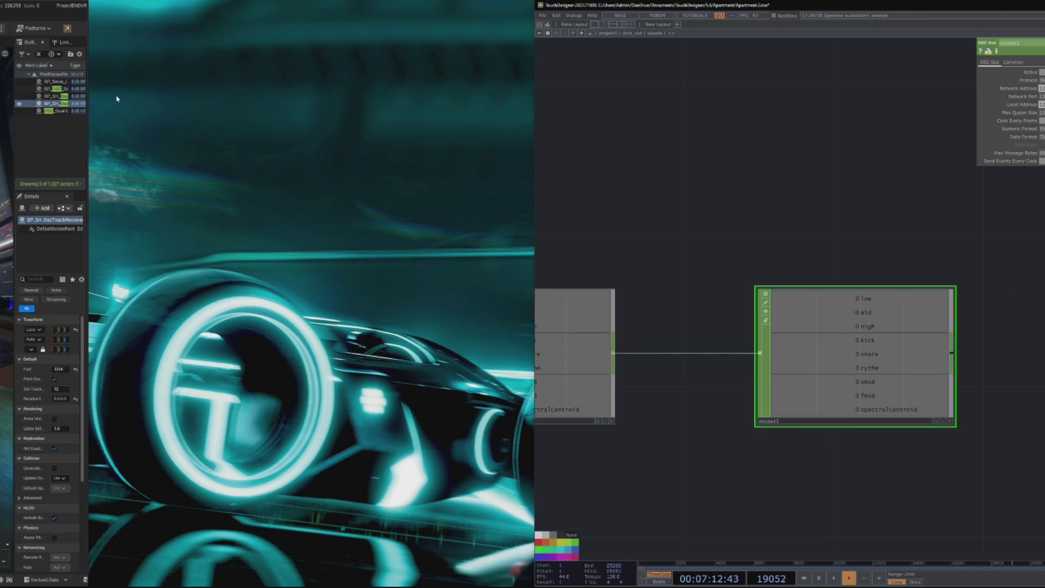
mouse_move(89, 106)
left_mouse_down()
mouse_move(539, 135)
mouse_move(531, 133)
mouse_move(573, 103)
mouse_move(501, 108)
mouse_move(611, 125)
left_mouse_up()
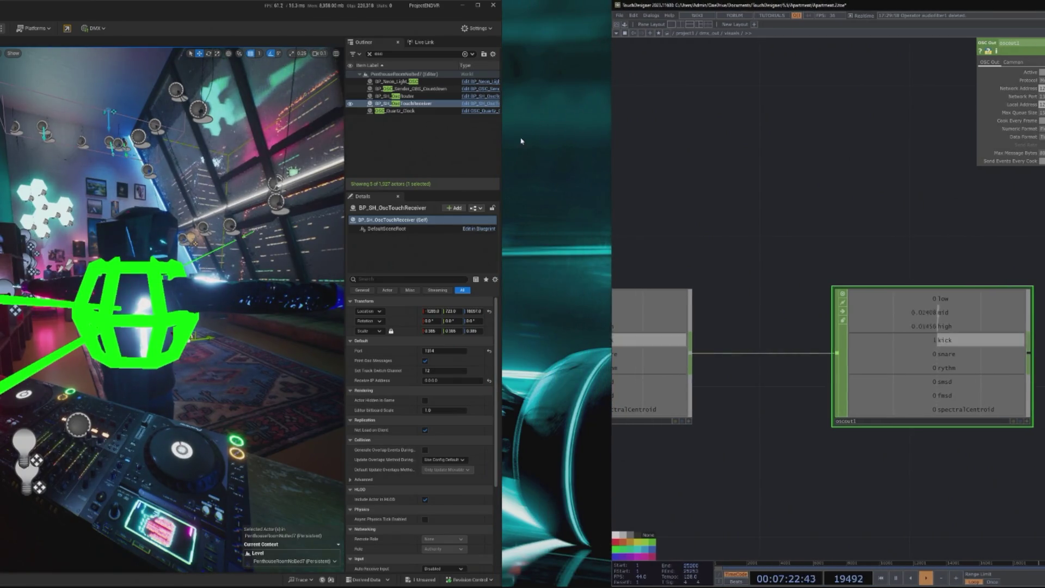
Widen the Unreal editor toward TouchDesigner, open a viewport side panel, and shift oscout1 left
left_click_drag(503, 140, 602, 131)
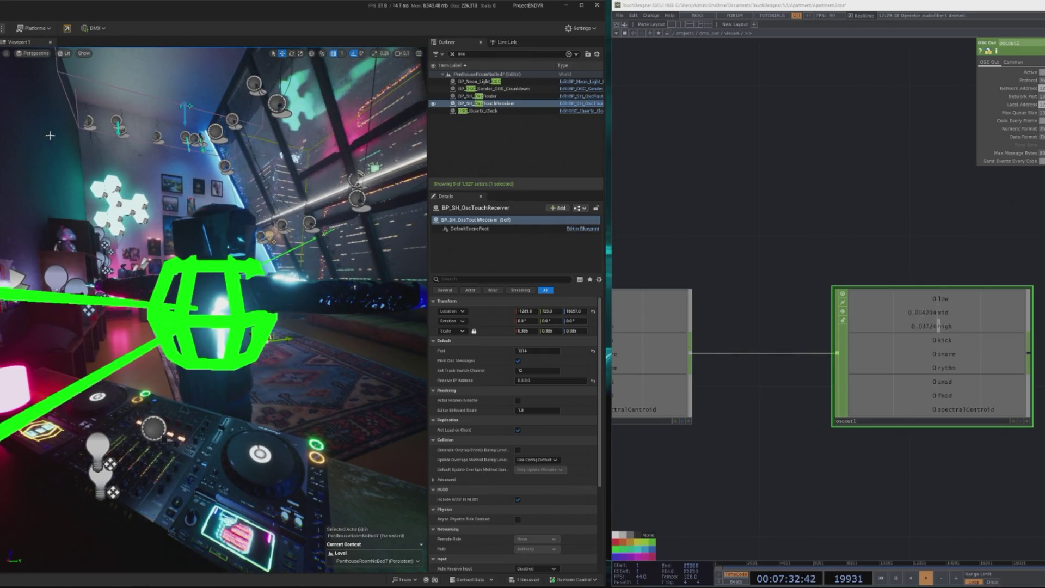
left_click(2, 120)
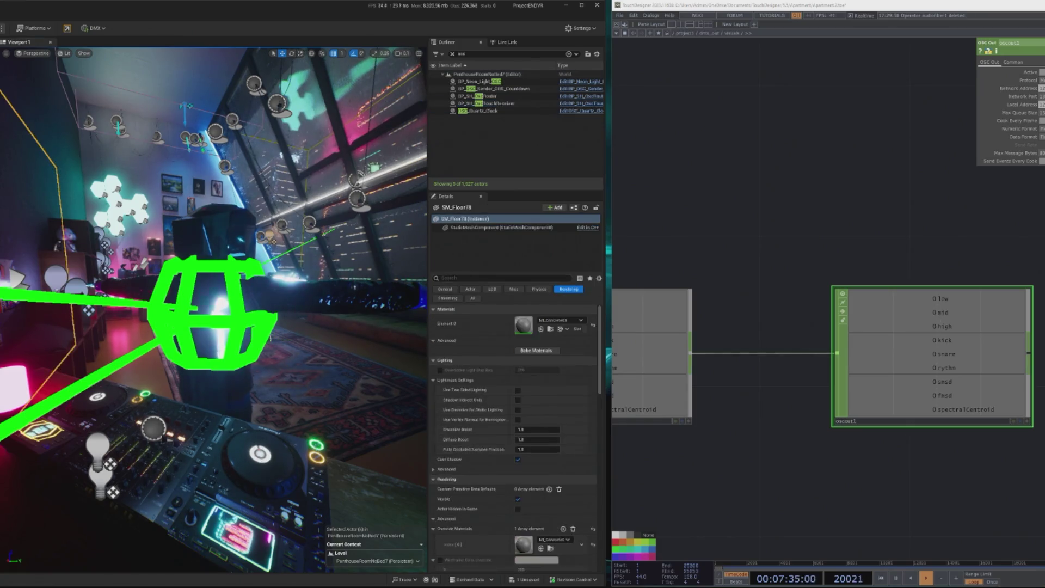
mouse_move(2, 115)
left_mouse_down()
mouse_move(60, 118)
mouse_move(35, 118)
left_mouse_up()
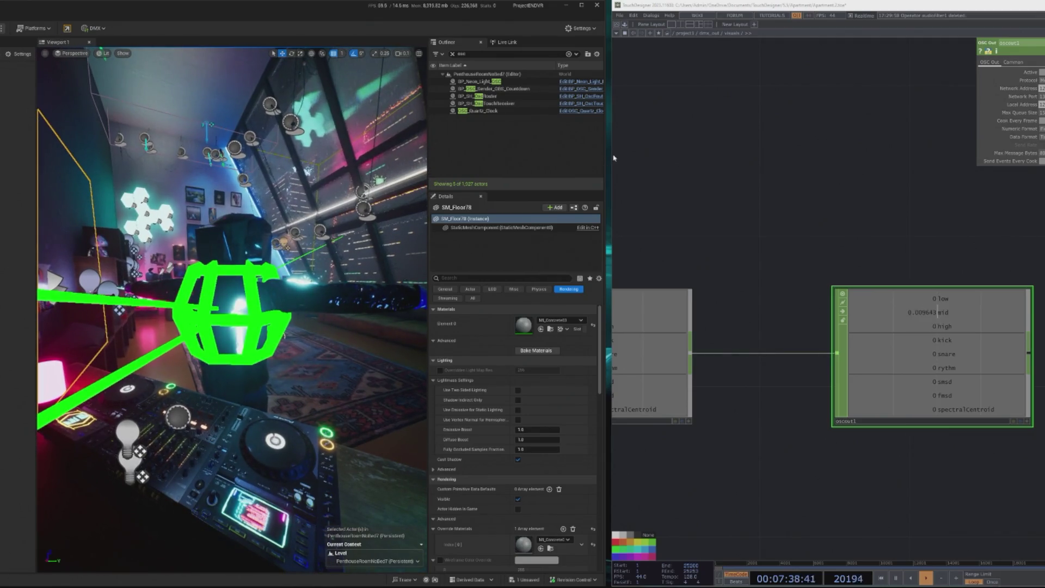
left_click_drag(609, 154, 605, 154)
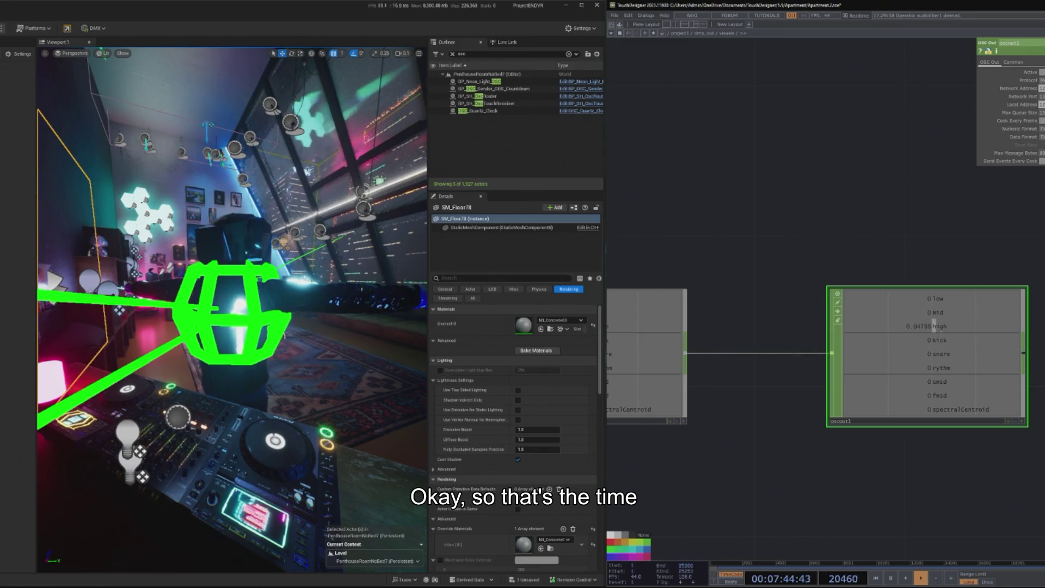
mouse_move(920, 336)
left_mouse_down()
mouse_move(826, 339)
mouse_move(1020, 320)
left_mouse_up()
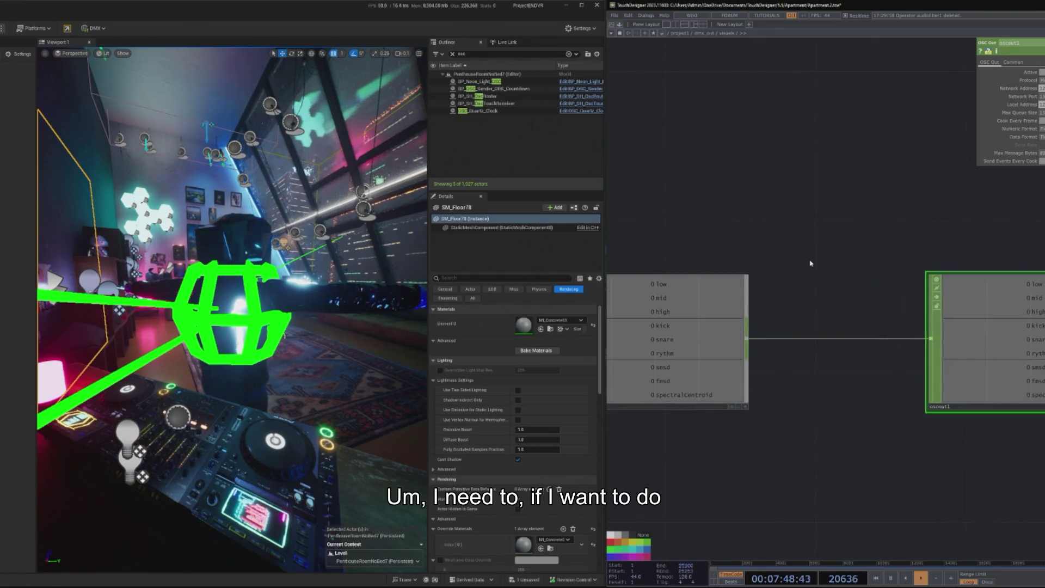
Add a Select CHOP, select1, to the TouchDesigner network
key("Tab")
type("sel")
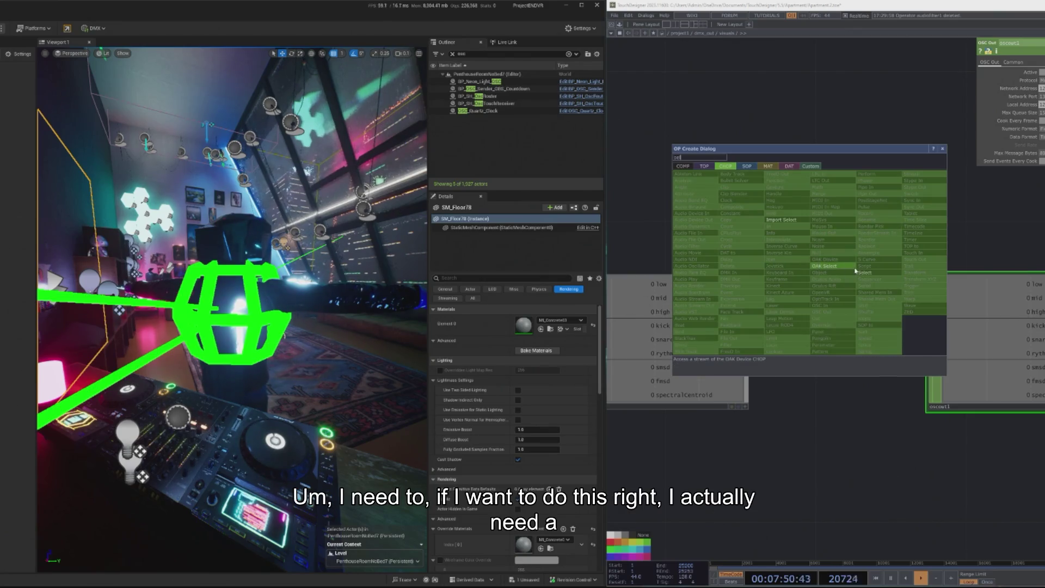
left_click(819, 268)
left_click(839, 158)
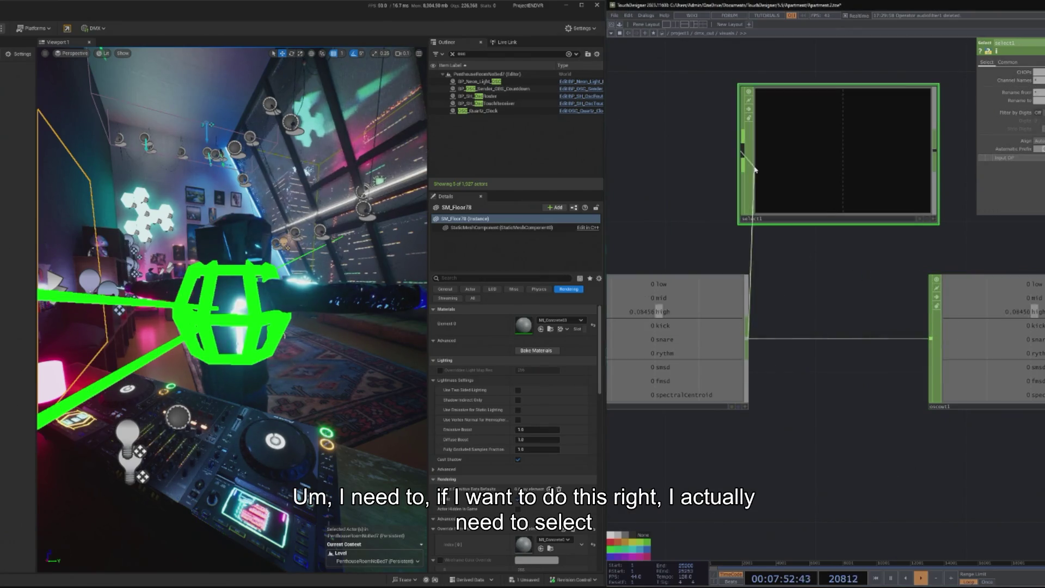
Position select1 above null1, next to oscout1
left_click_drag(986, 292, 855, 293)
left_click_drag(708, 164, 662, 345)
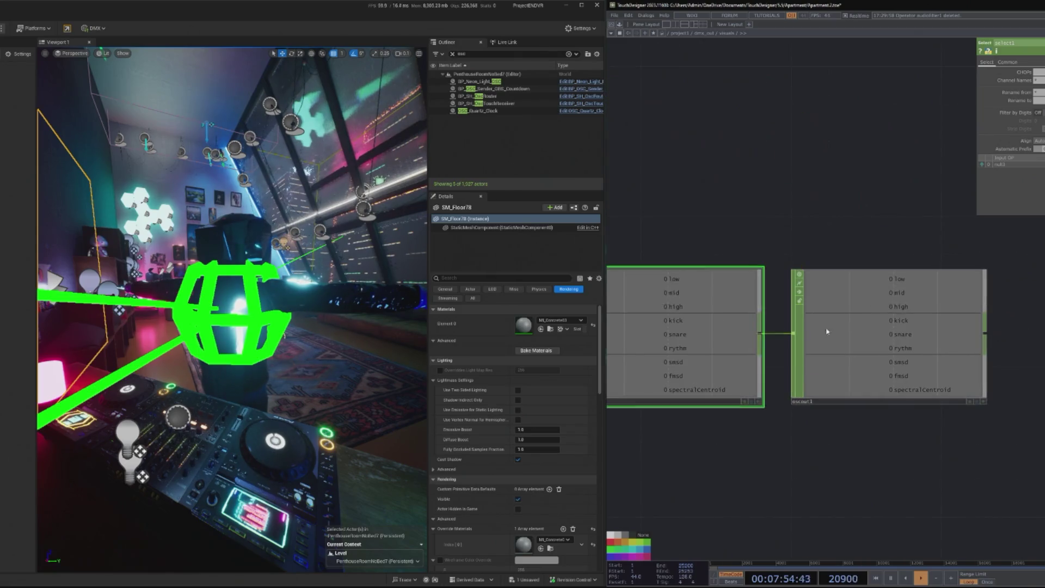
left_click_drag(893, 338, 924, 335)
left_click_drag(681, 338, 718, 339)
left_click_drag(727, 198, 847, 193)
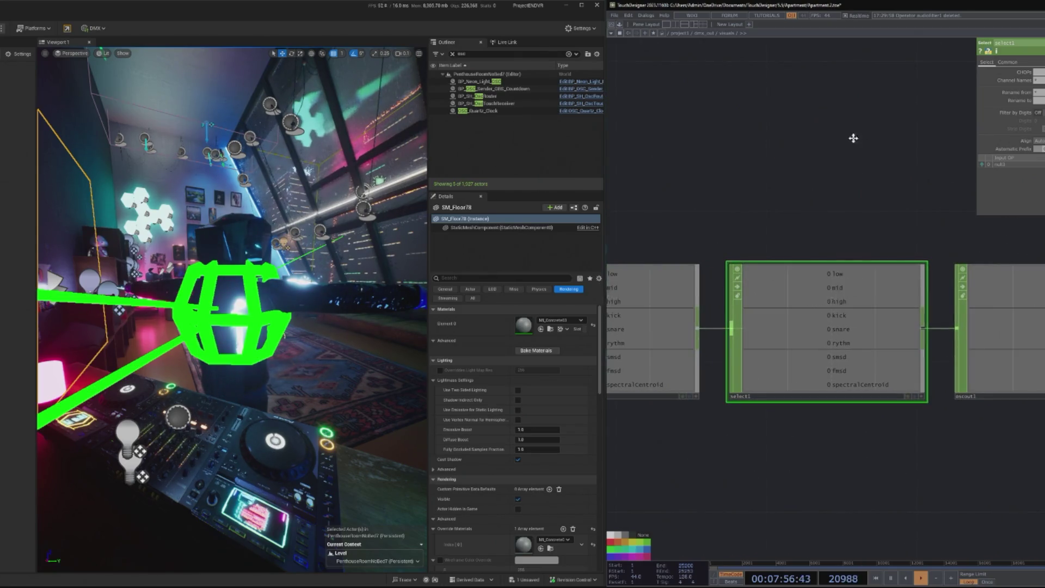
left_click_drag(955, 135, 881, 132)
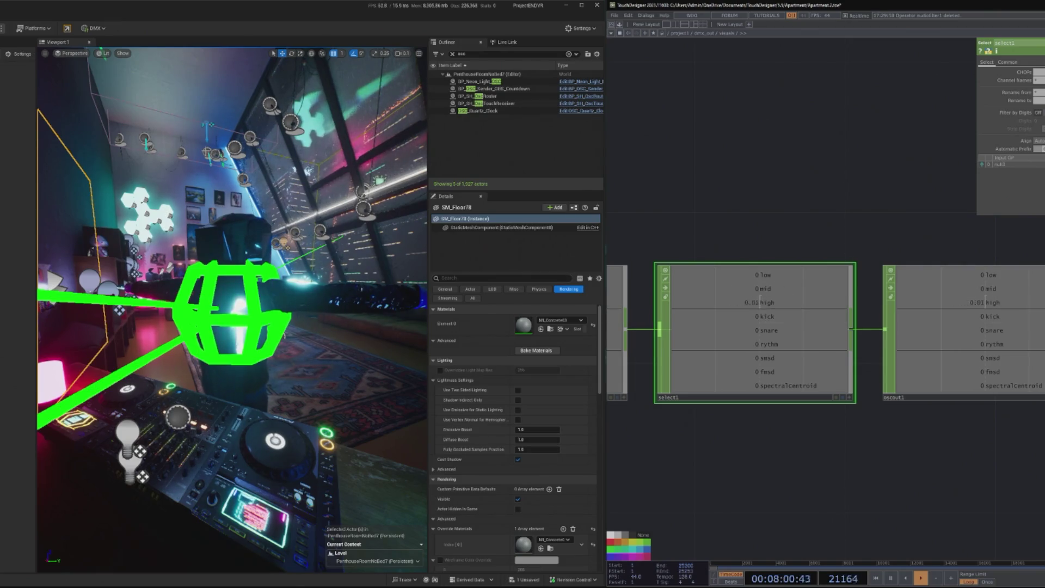
mouse_move(738, 152)
left_mouse_down()
mouse_move(822, 136)
mouse_move(754, 129)
mouse_move(860, 129)
left_mouse_up()
scroll(787, 207, "down", 2)
mouse_move(788, 207)
left_mouse_down()
mouse_move(730, 113)
mouse_move(651, 93)
left_mouse_up()
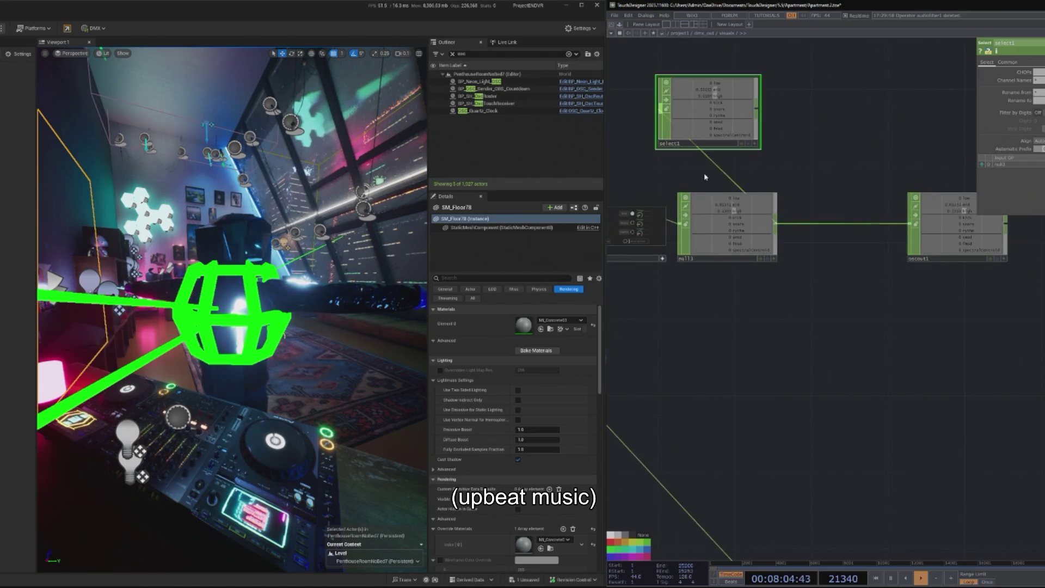
scroll(725, 233, "up", 2)
Wire select1 and null13 together, delete the looping wire, and line select1 up with the output
left_click_drag(680, 239, 671, 109)
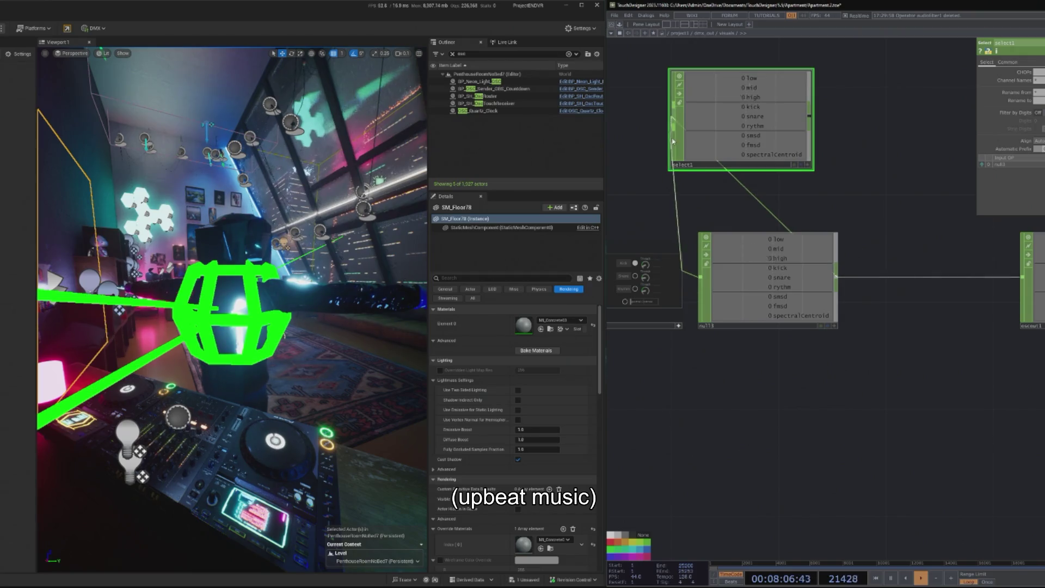
left_click_drag(773, 268, 826, 268)
left_click(813, 123)
left_click(744, 277)
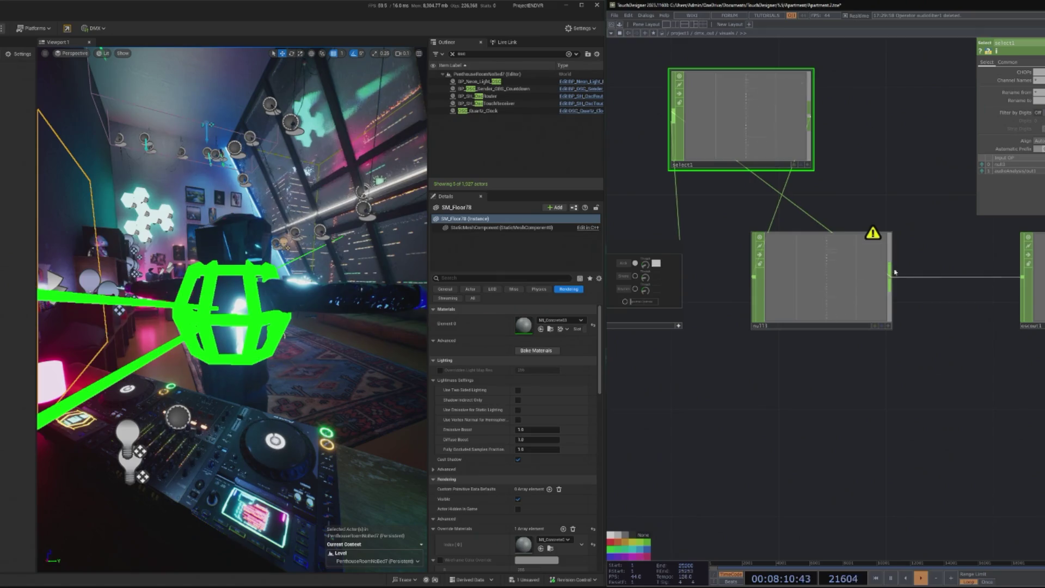
right_click(799, 212)
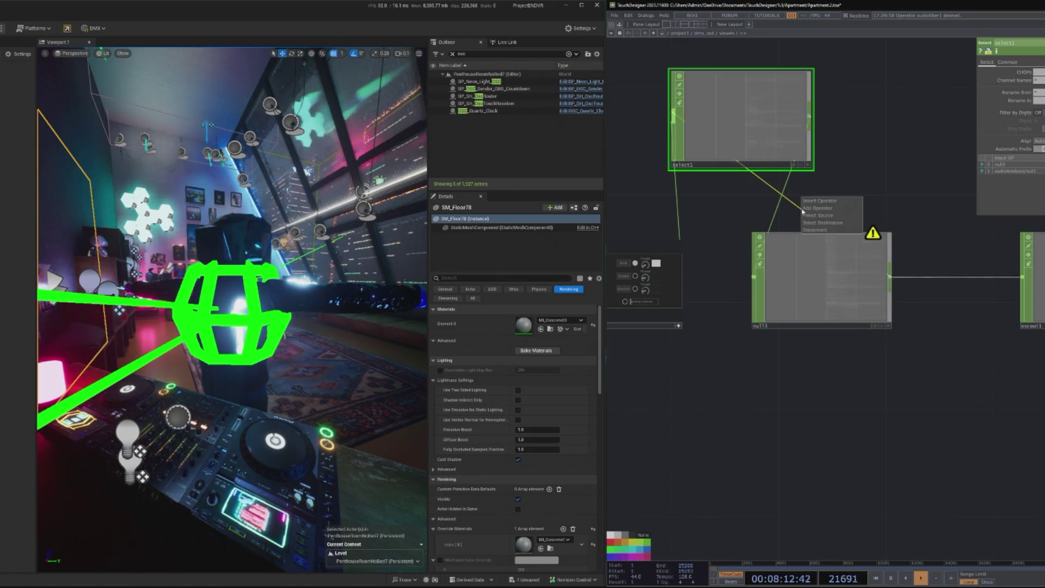
left_click(817, 223)
left_click_drag(817, 278, 871, 278)
mouse_move(756, 160)
left_mouse_down()
mouse_move(757, 269)
mouse_move(783, 321)
left_mouse_up()
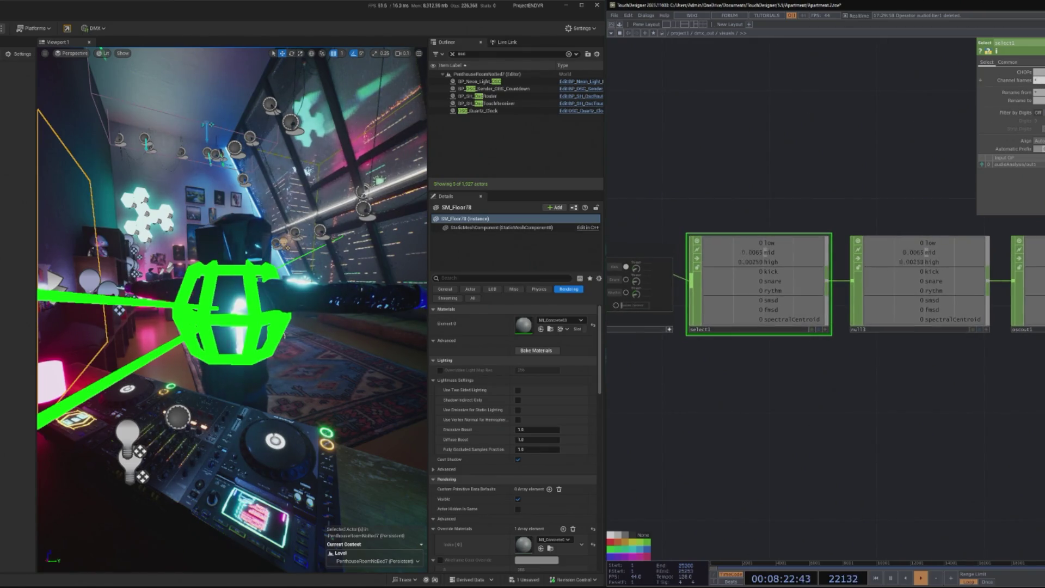
Set select1's channel names to low, mid, high, kick, snare, rythm and play the Unreal level
type("low")
key("Return")
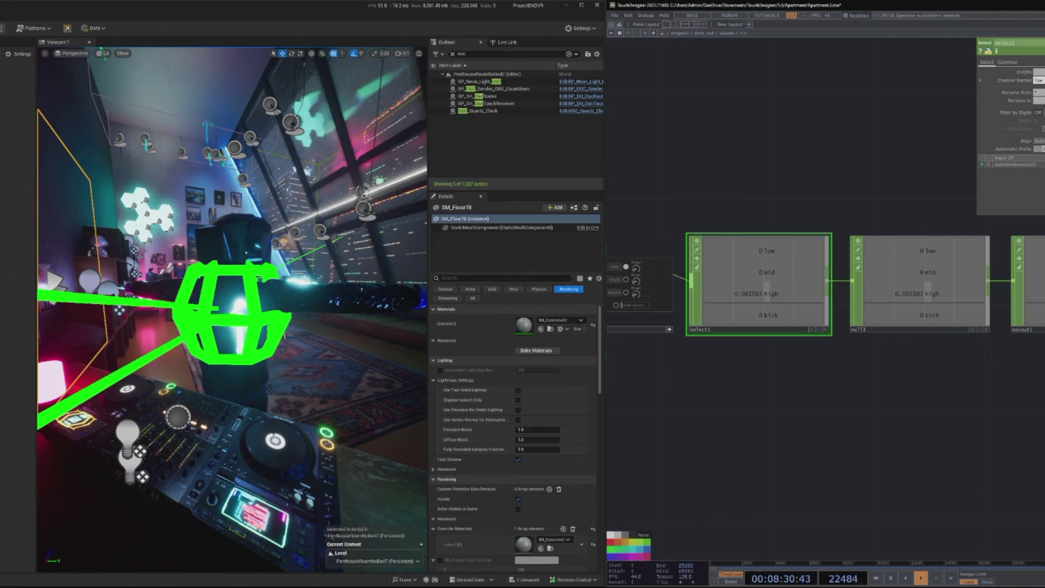
key("Return")
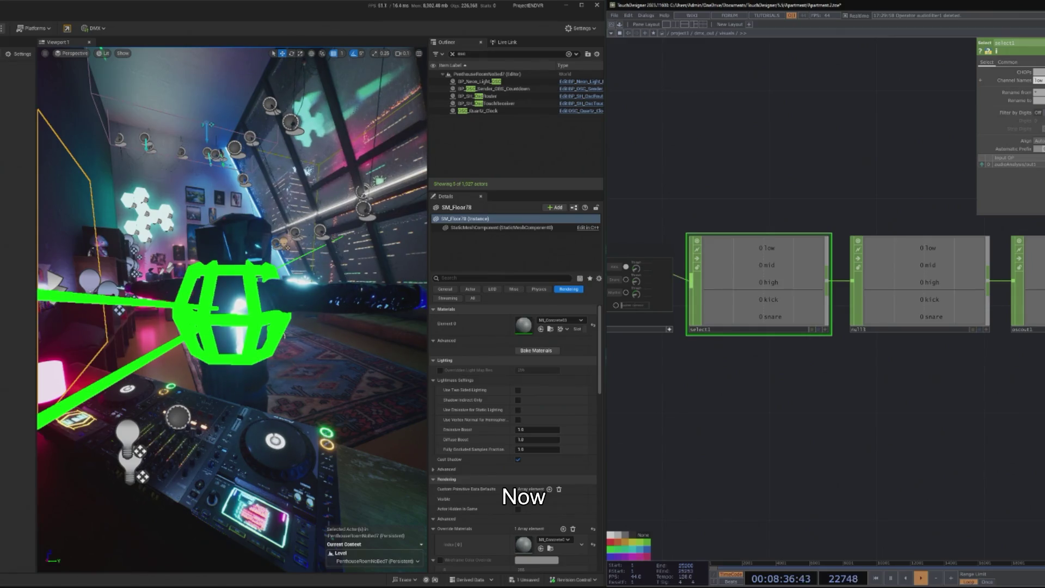
scroll(688, 159, "down", 5)
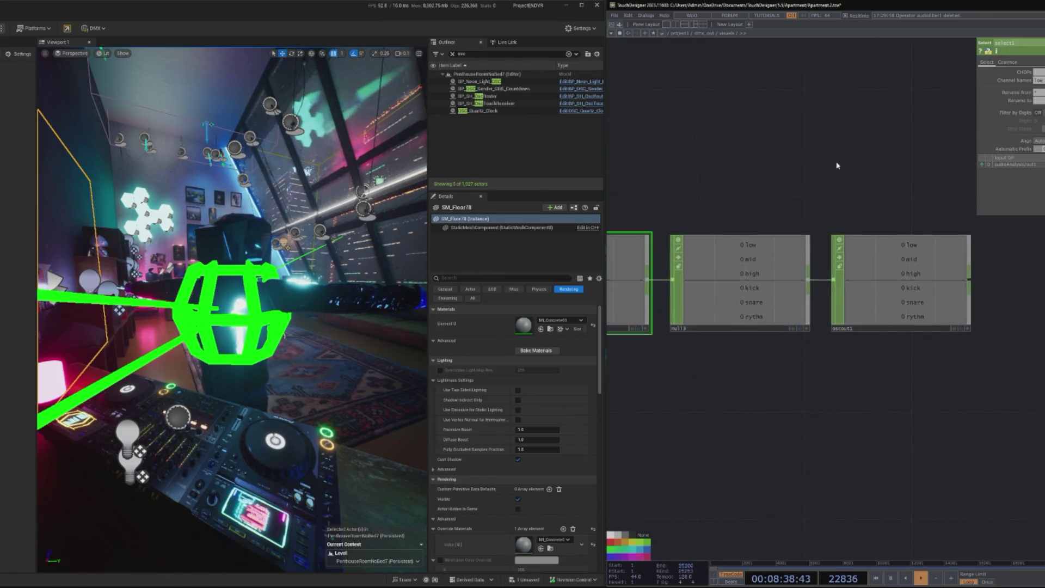
left_click_drag(831, 164, 924, 186)
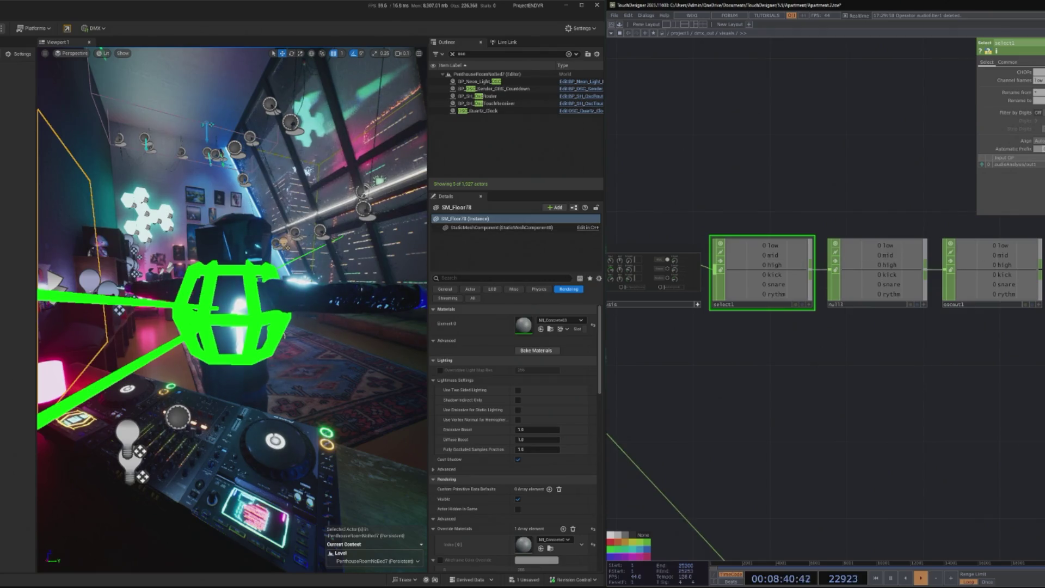
key("alt+p")
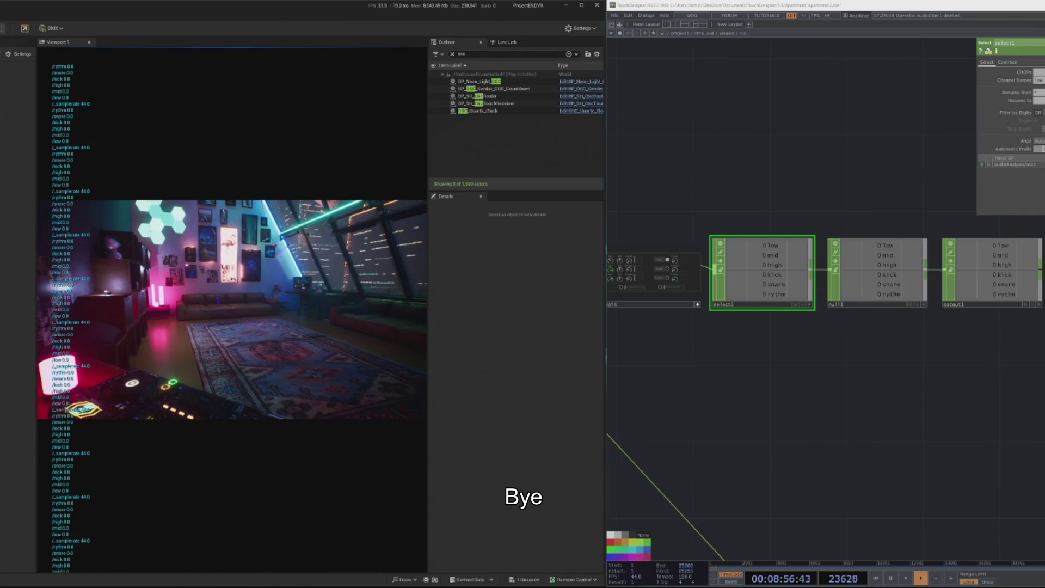
End the Play in Editor session with Esc
key("Escape")
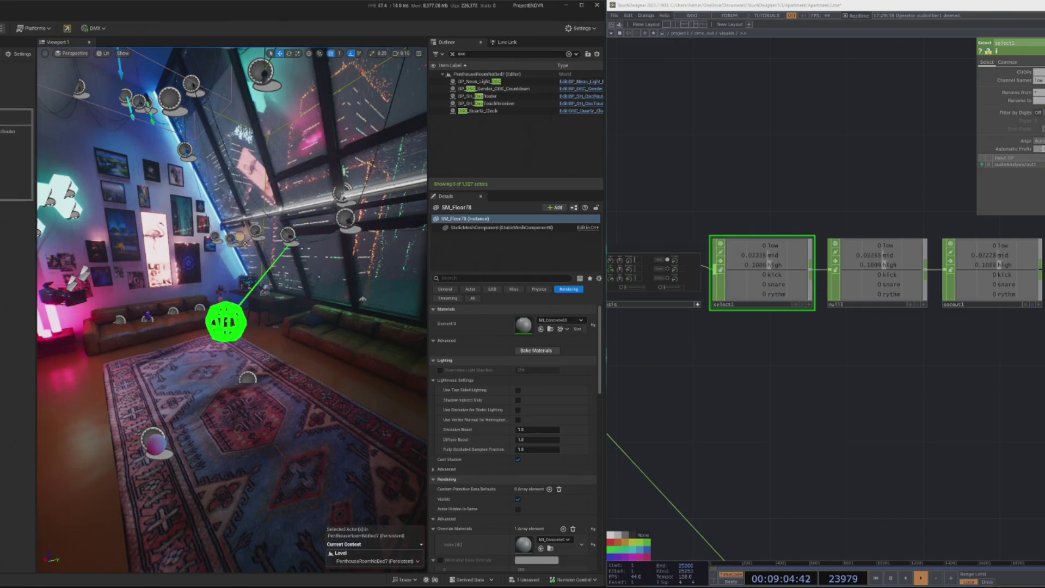
Review the debug print and OSC nodes in the receiver's event graph
scroll(256, 341, "down", 2)
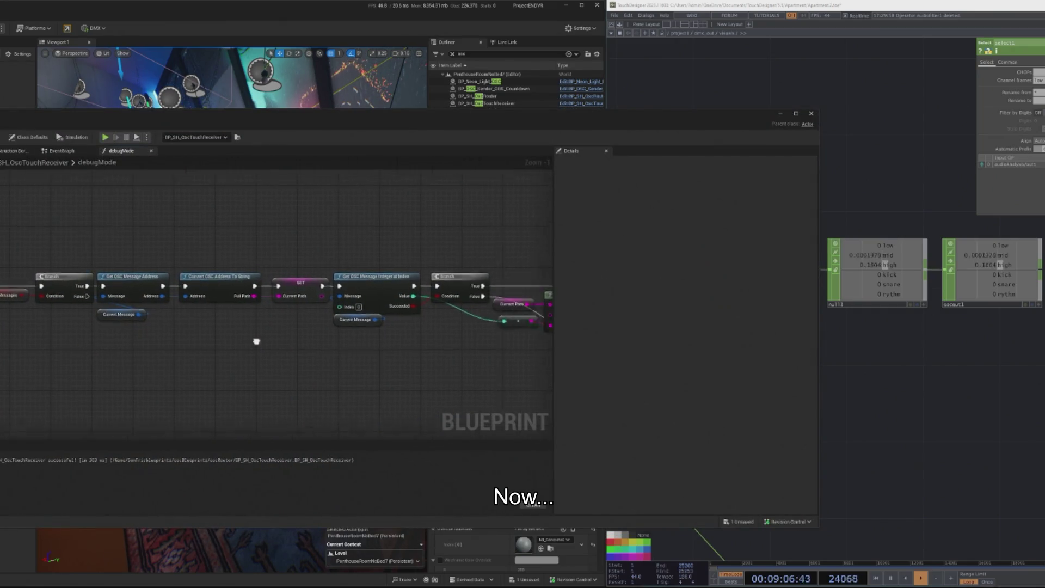
scroll(396, 334, "up", 1)
left_click_drag(396, 334, 472, 314)
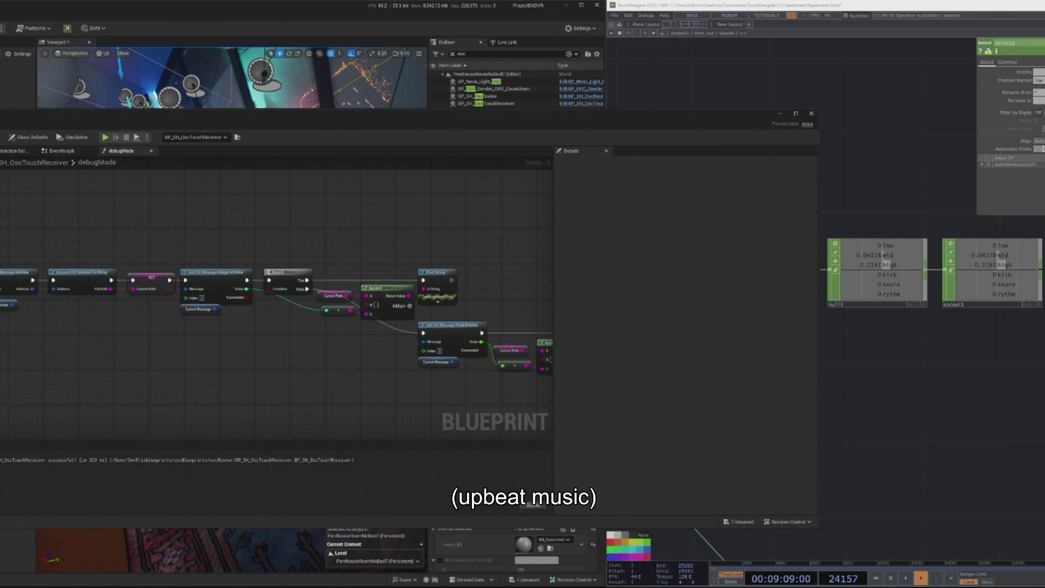
key("alt+Left")
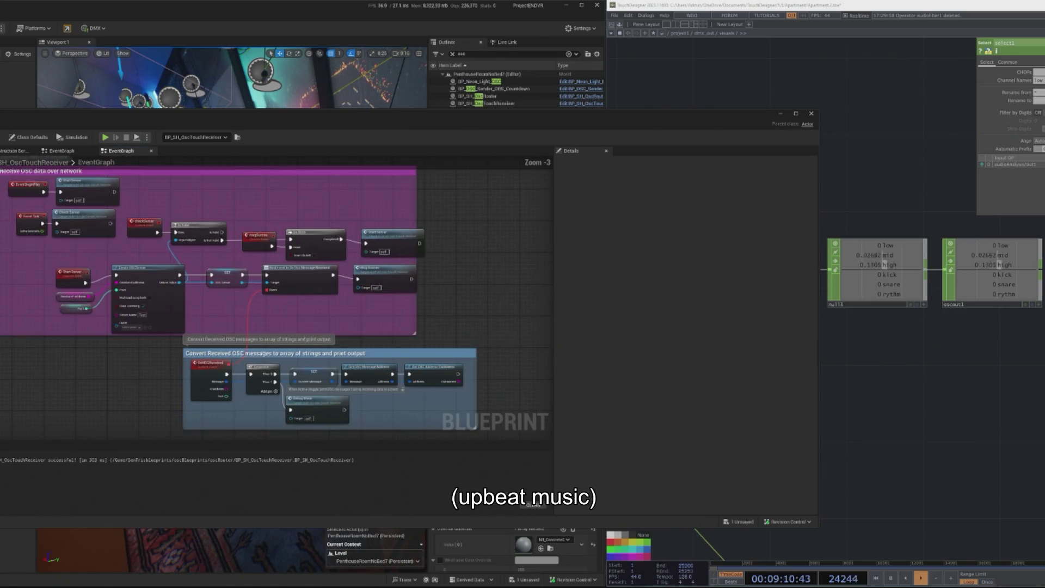
scroll(378, 335, "up", 3)
left_click_drag(556, 344, 475, 337)
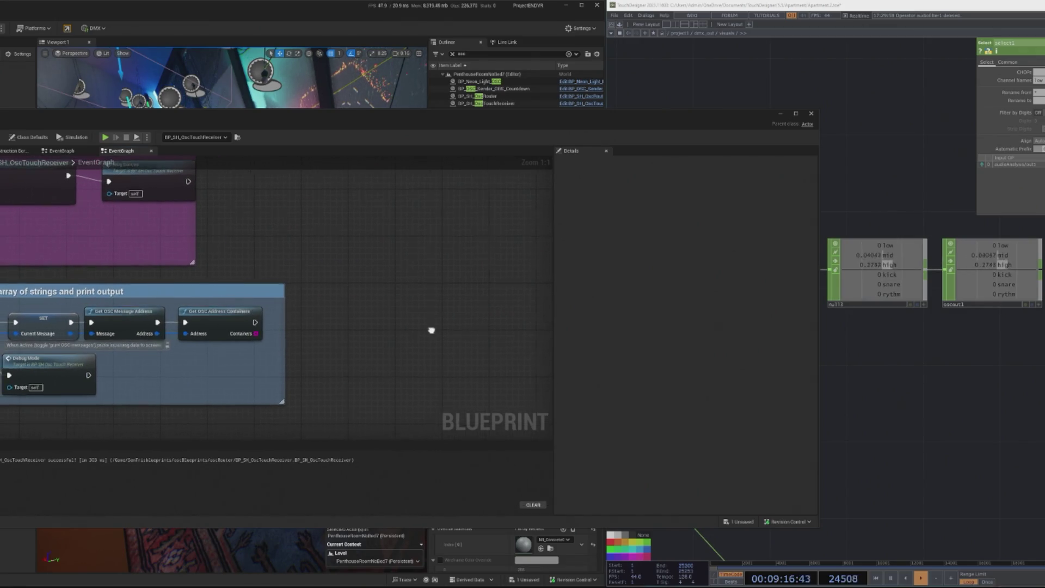
left_click_drag(431, 329, 432, 325)
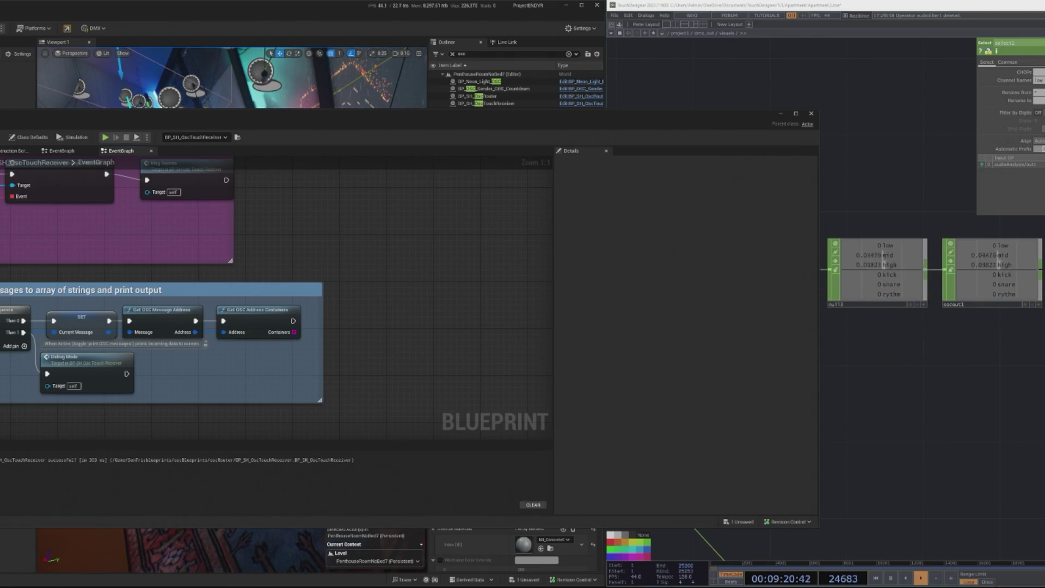
Inspect the OSC router's sendTrack and sendMidiNote event dispatcher calls
key("ctrl+Tab")
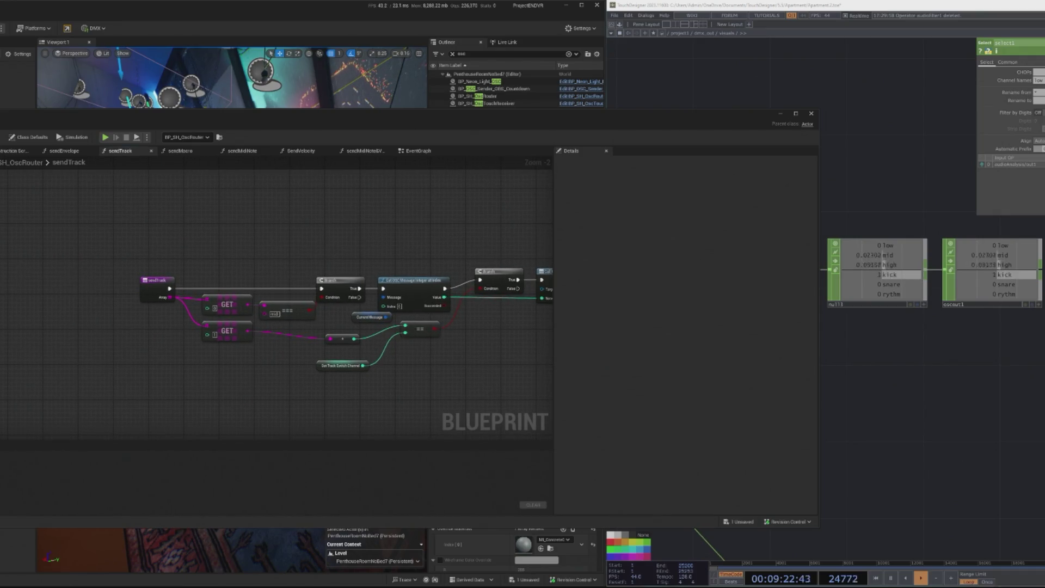
key("ctrl+Tab")
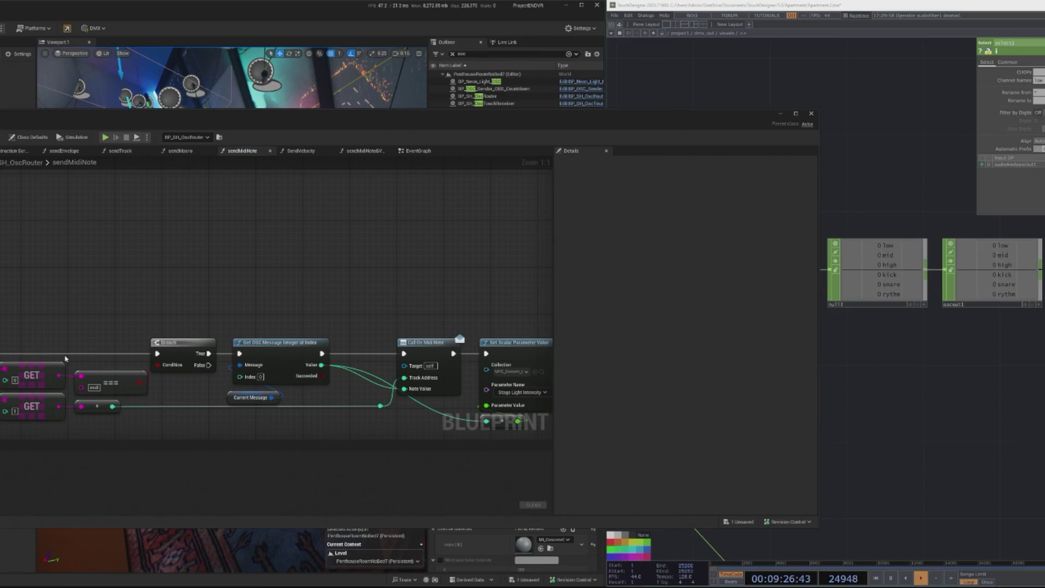
scroll(69, 359, "down", 2)
left_click_drag(80, 314, 149, 295)
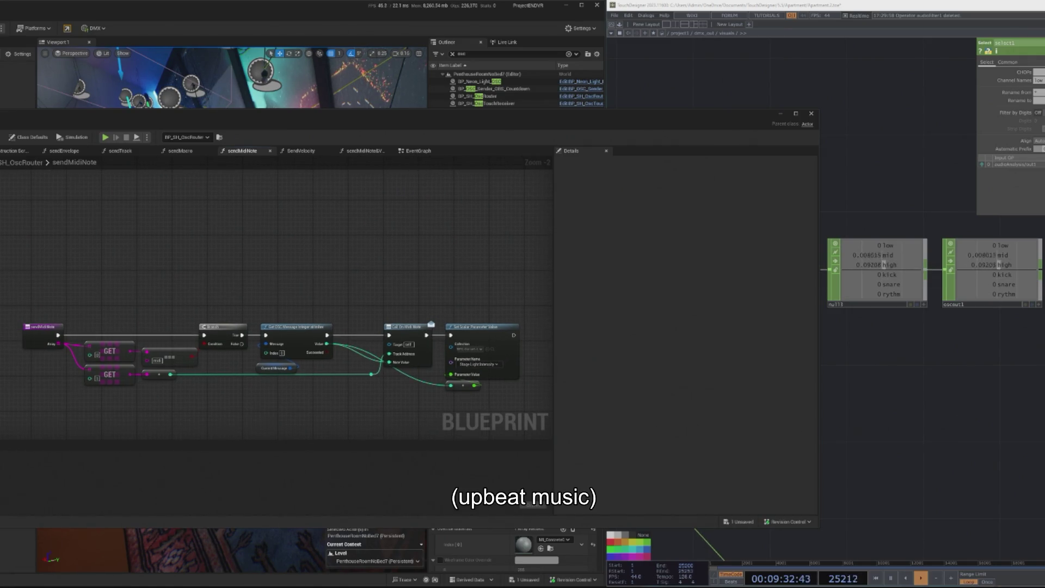
scroll(353, 387, "up", 2)
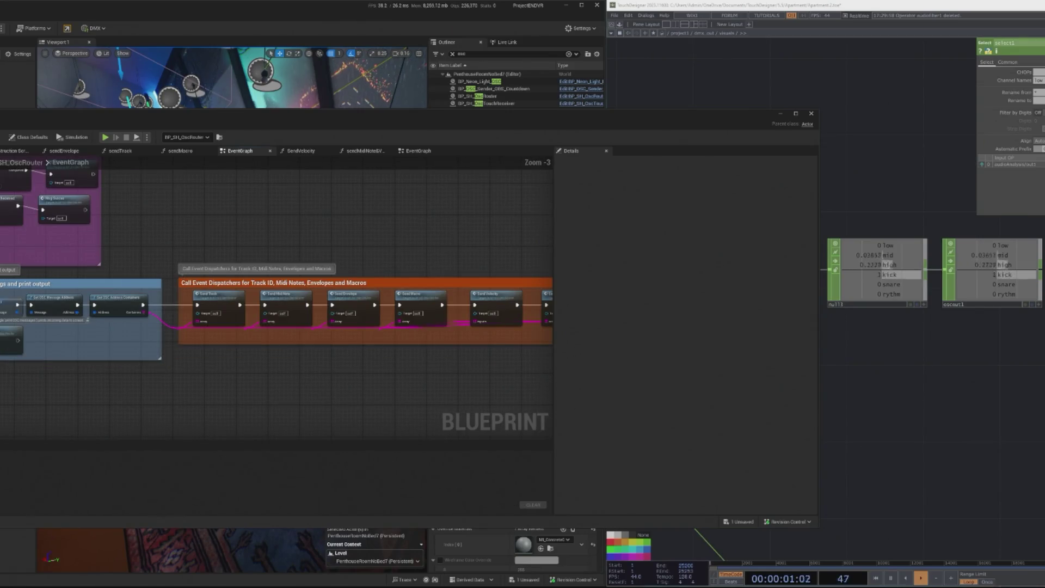
scroll(244, 331, "up", 3)
left_click_drag(181, 341, 194, 342)
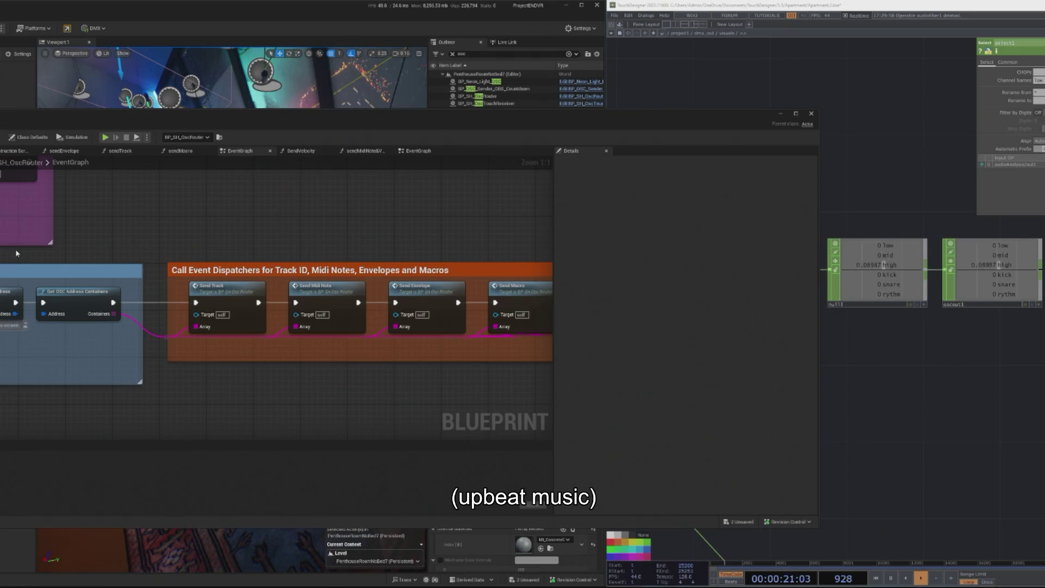
left_click_drag(266, 387, 241, 379)
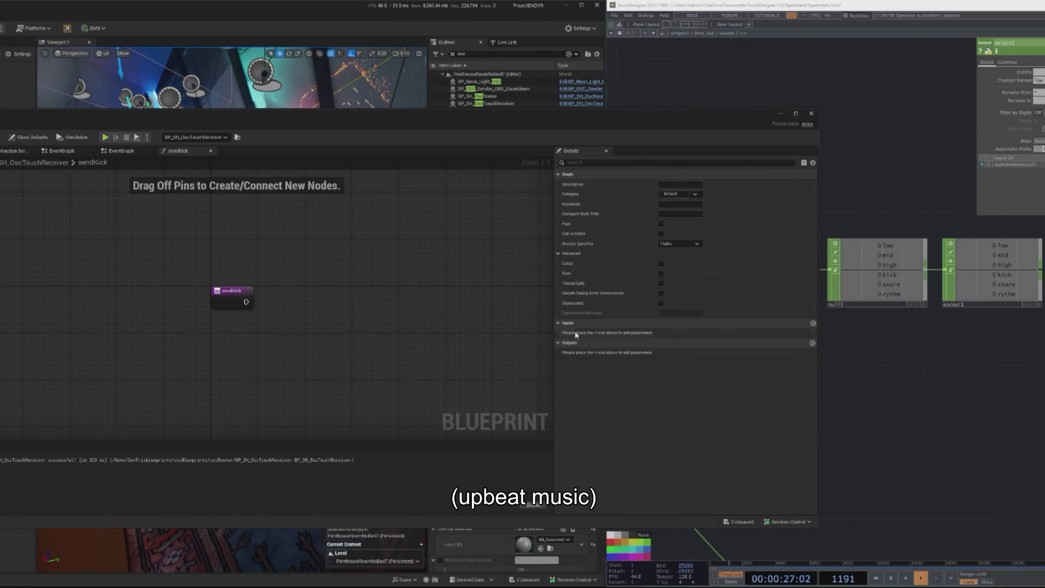
Add a String array input named Array to sendKick, then go back to the event graph
left_click(813, 323)
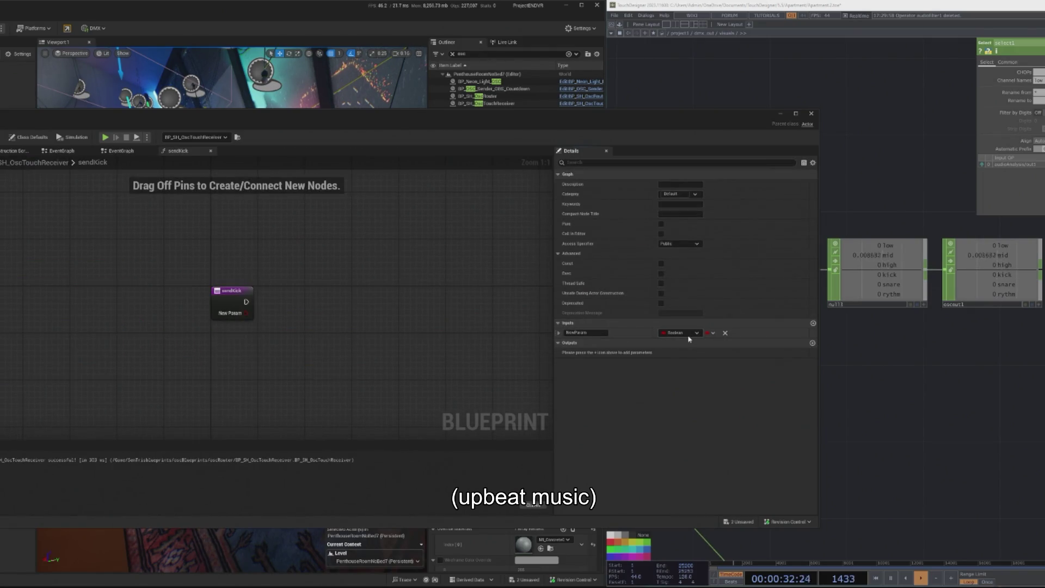
left_click(687, 333)
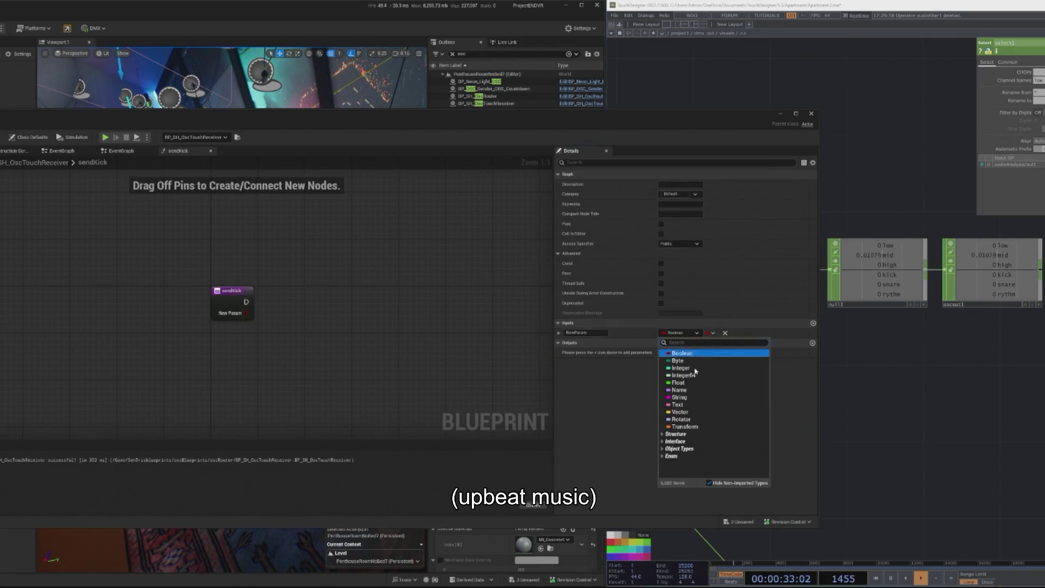
left_click(681, 397)
left_click(711, 332)
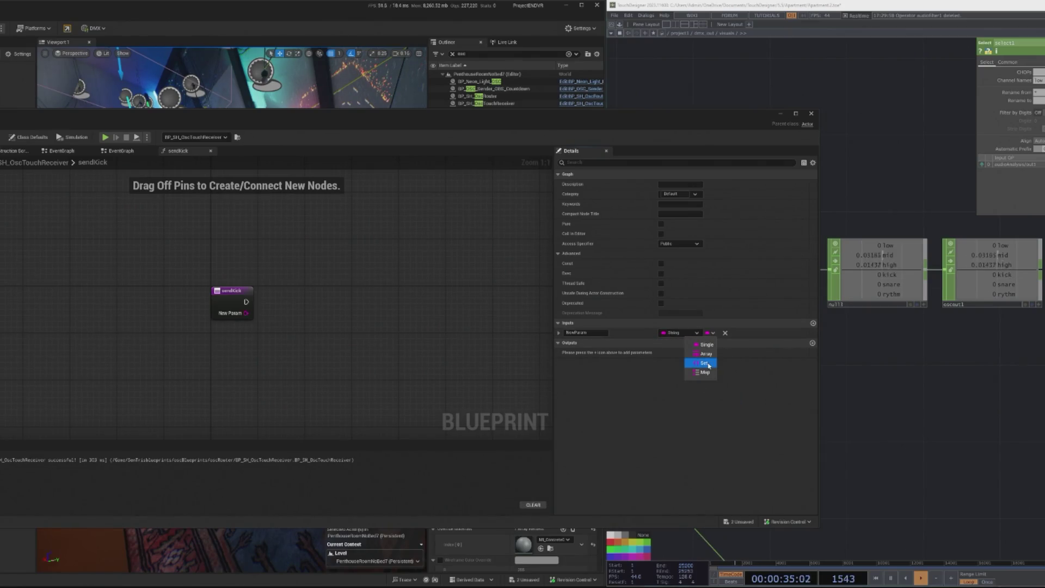
left_click(708, 363)
left_click(597, 333)
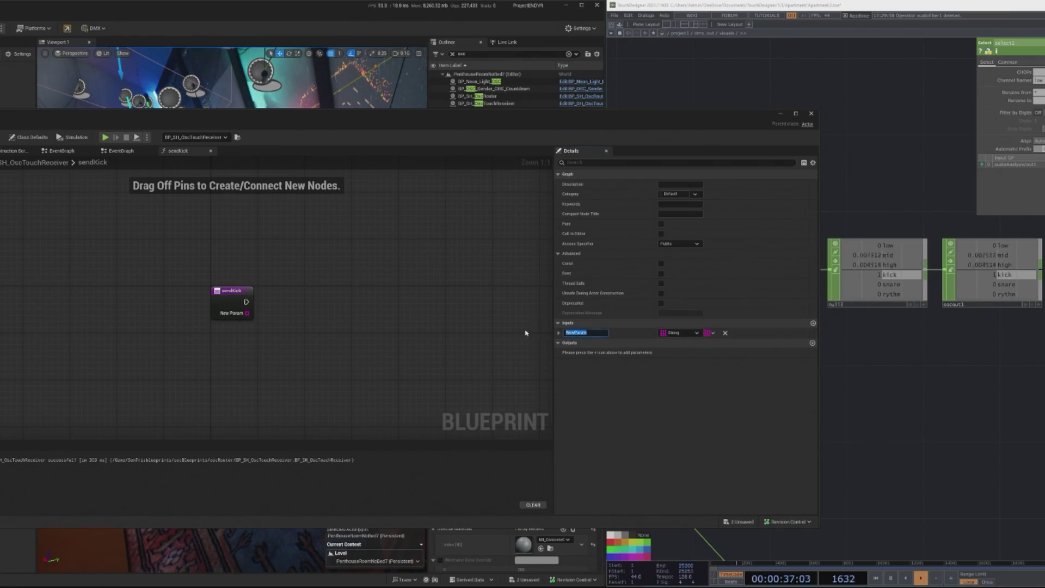
type("Array")
key("Return")
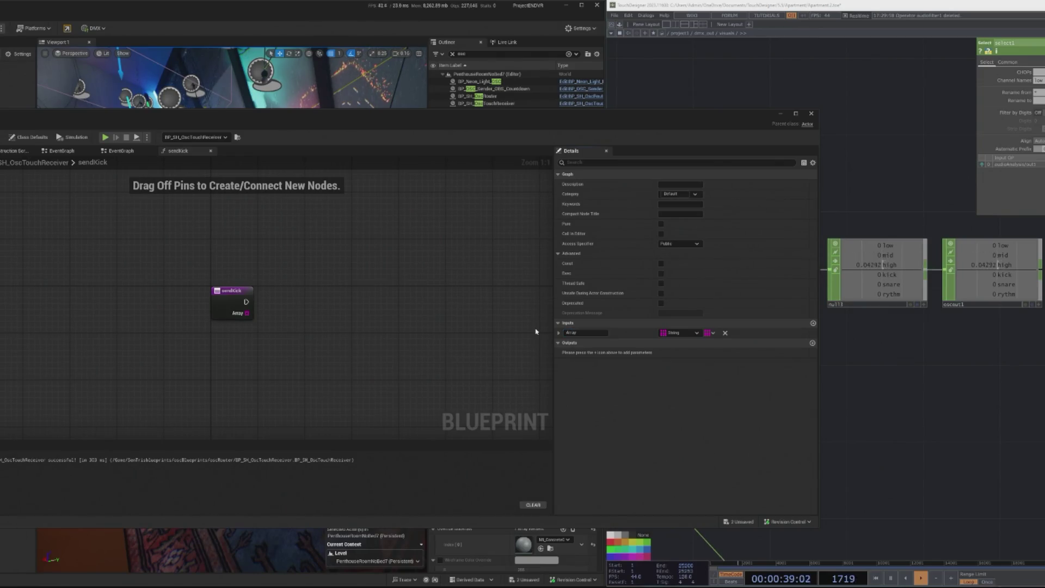
key("alt+Left")
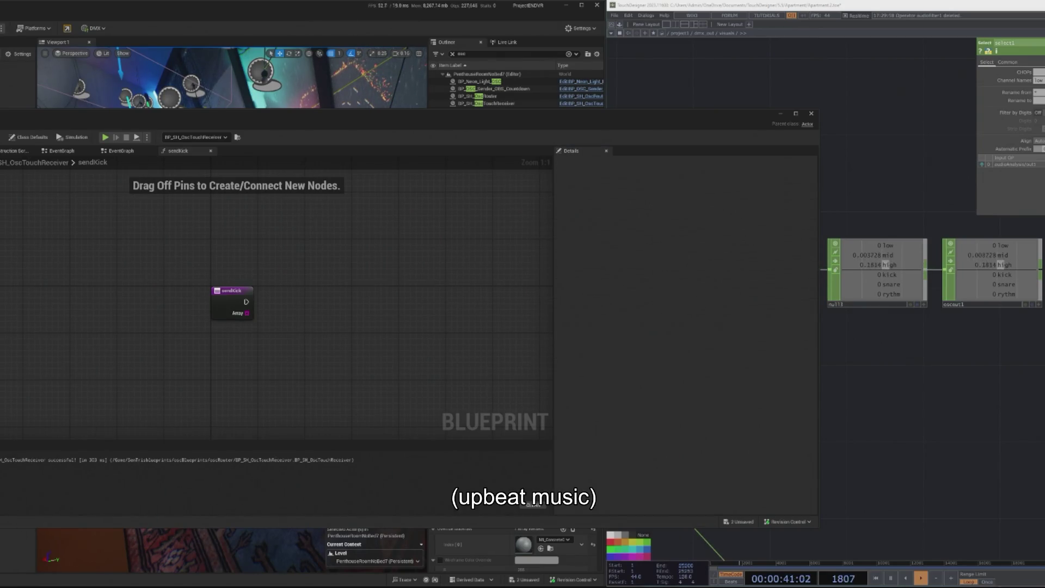
scroll(331, 352, "up", 3)
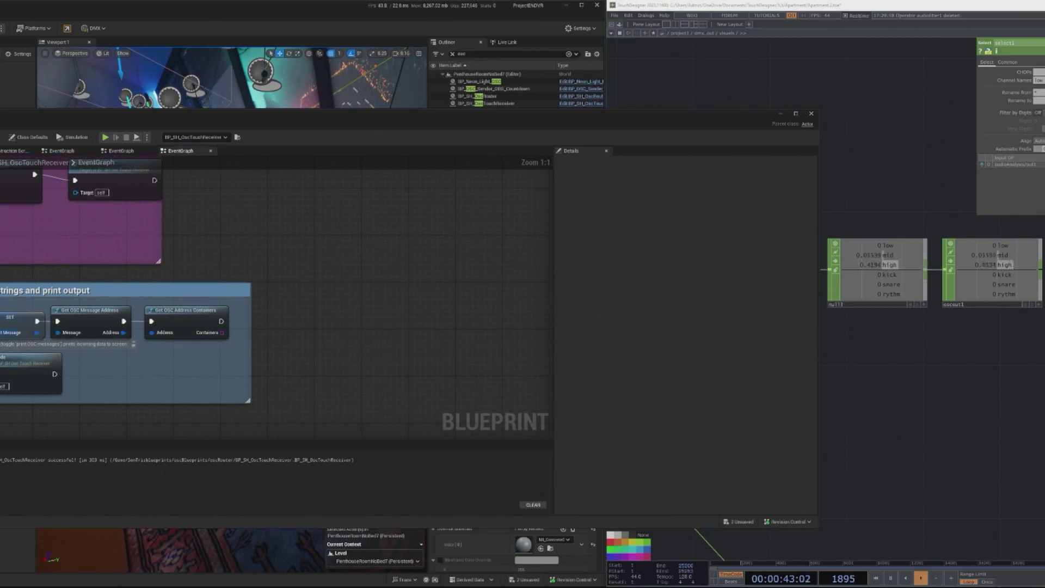
Call Send Kick after Get OSC Address Containers, feeding its output into the Array input
mouse_move(355, 349)
left_mouse_down()
mouse_move(283, 322)
mouse_move(298, 341)
mouse_move(221, 321)
left_mouse_up()
left_click_drag(320, 340, 326, 321)
left_click_drag(223, 333, 292, 345)
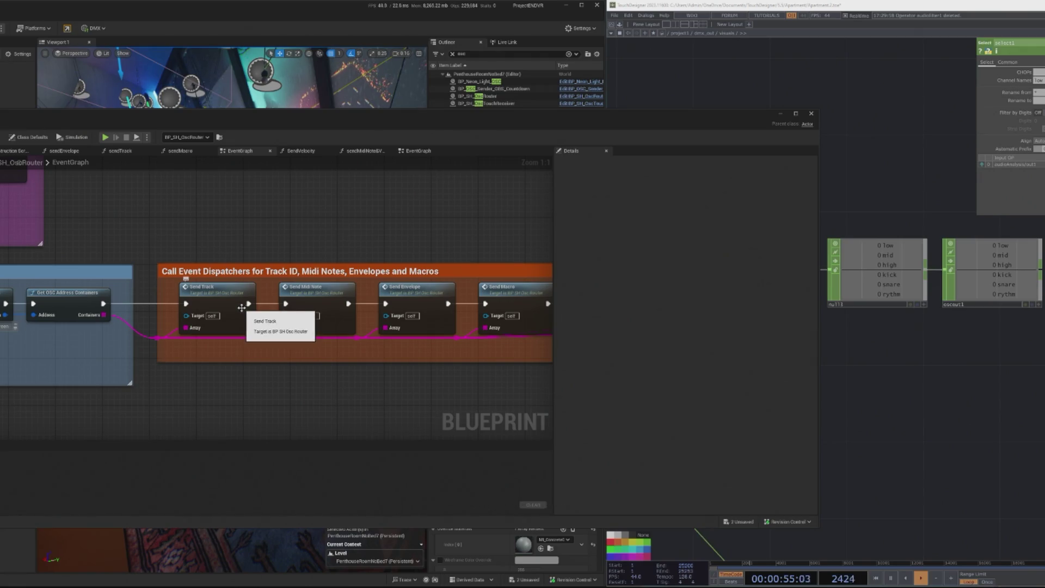
Copy the gating nodes from SendVelocity and paste them into the sendKick function
left_click_drag(323, 297, 77, 303)
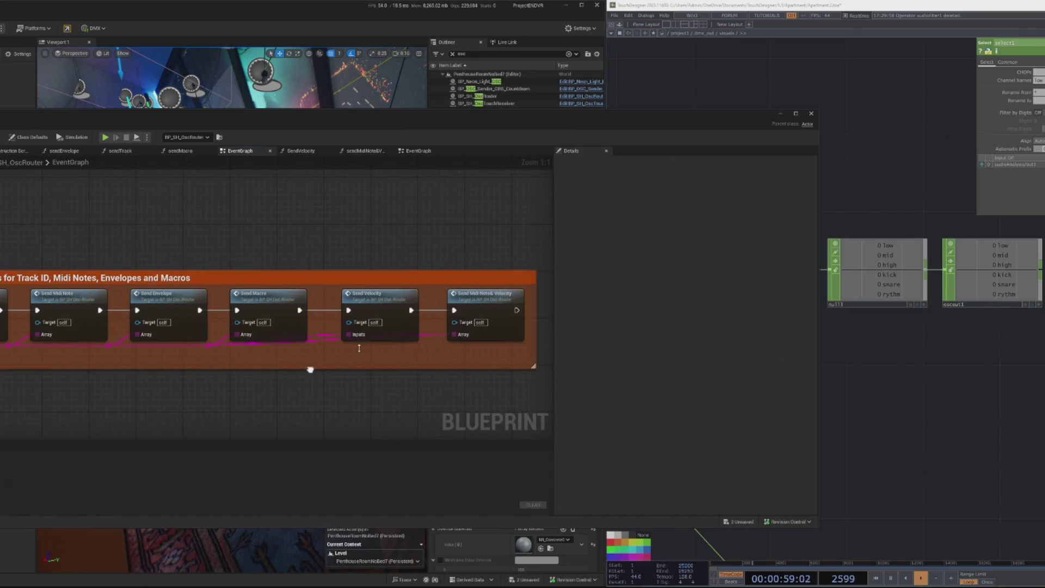
double_click(386, 301)
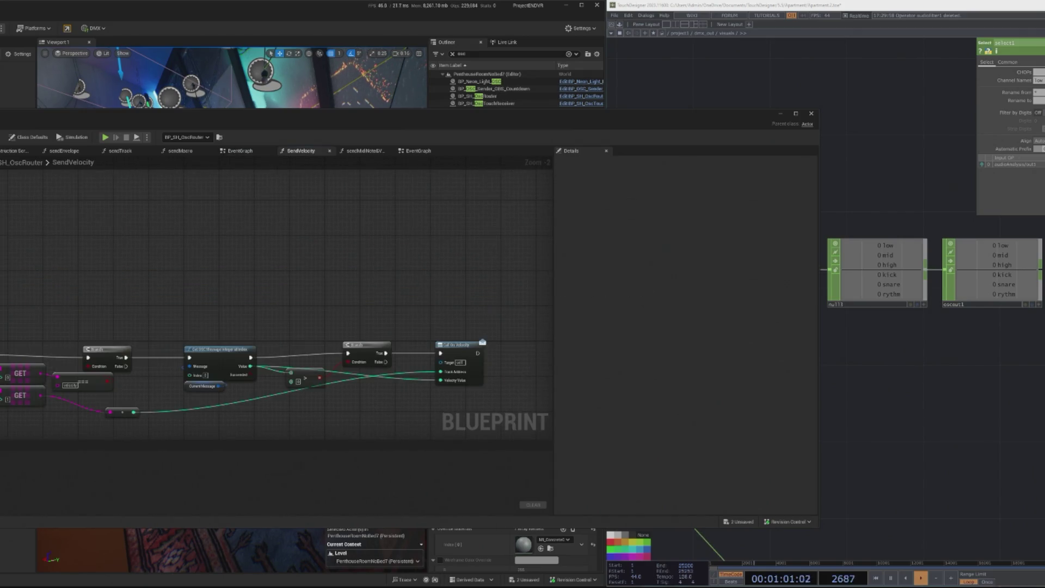
left_click_drag(133, 448, 133, 394)
scroll(193, 400, "up", 1)
mouse_move(34, 240)
left_mouse_down()
mouse_move(173, 318)
mouse_move(439, 367)
mouse_move(416, 428)
mouse_move(335, 383)
mouse_move(373, 390)
left_mouse_up()
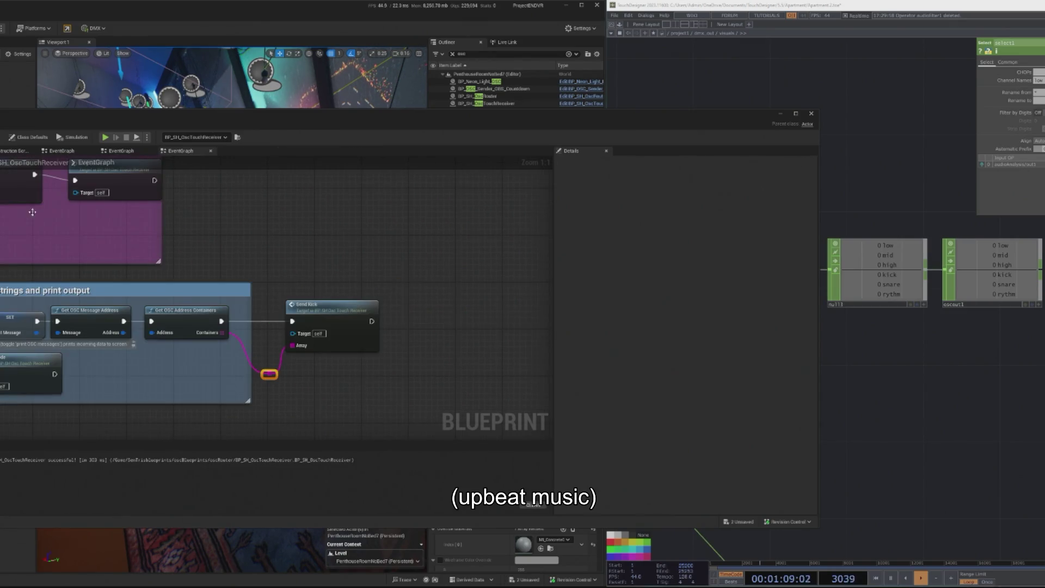
double_click(285, 308)
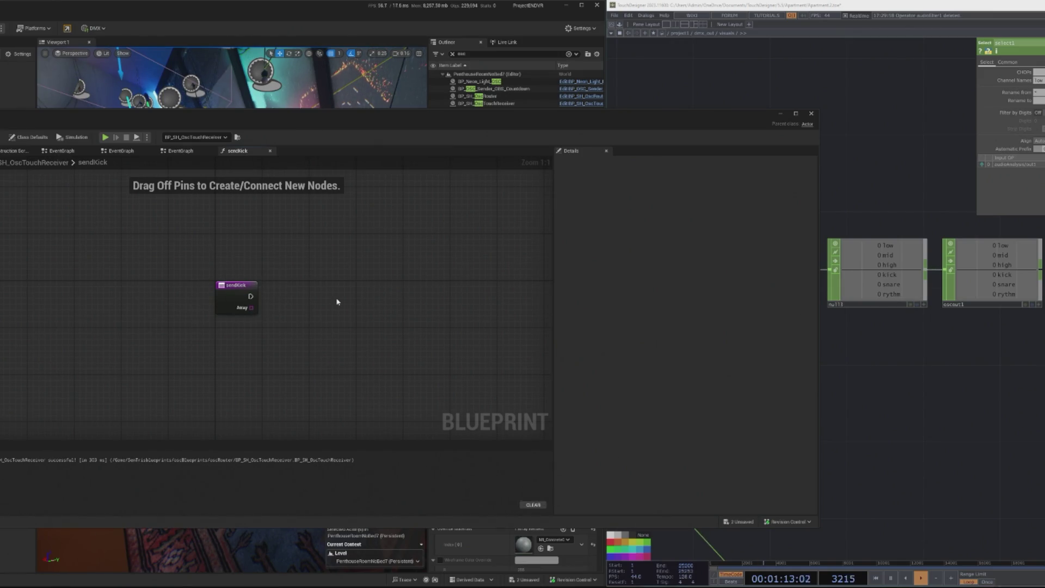
key("ctrl+v")
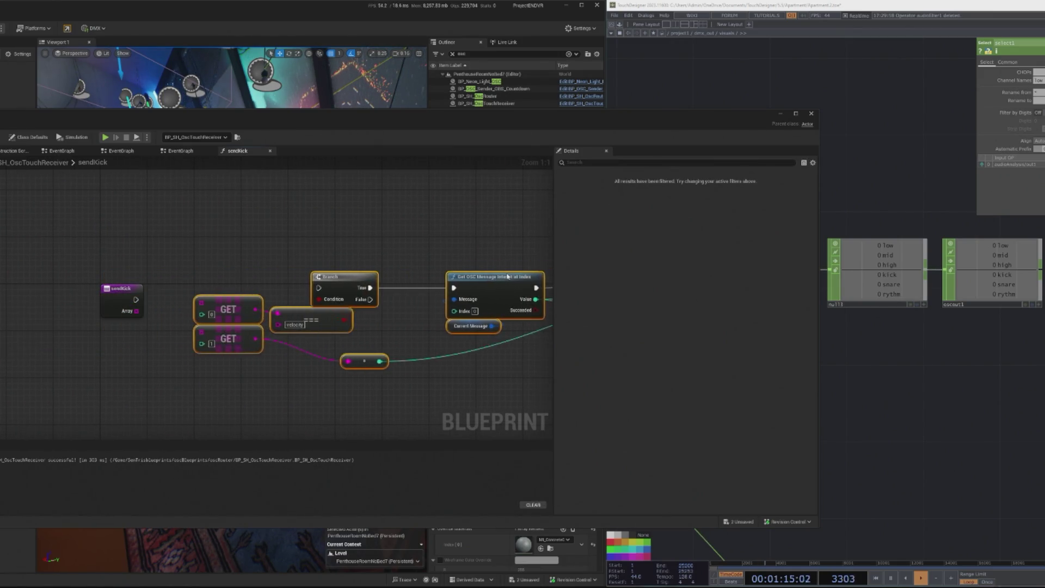
Wire the sendKick Array into both GET nodes and shift the pasted nodes to the right
mouse_move(137, 311)
left_mouse_down()
mouse_move(183, 326)
mouse_move(184, 356)
left_mouse_up()
mouse_move(238, 362)
left_mouse_down()
mouse_move(329, 385)
mouse_move(313, 369)
left_mouse_up()
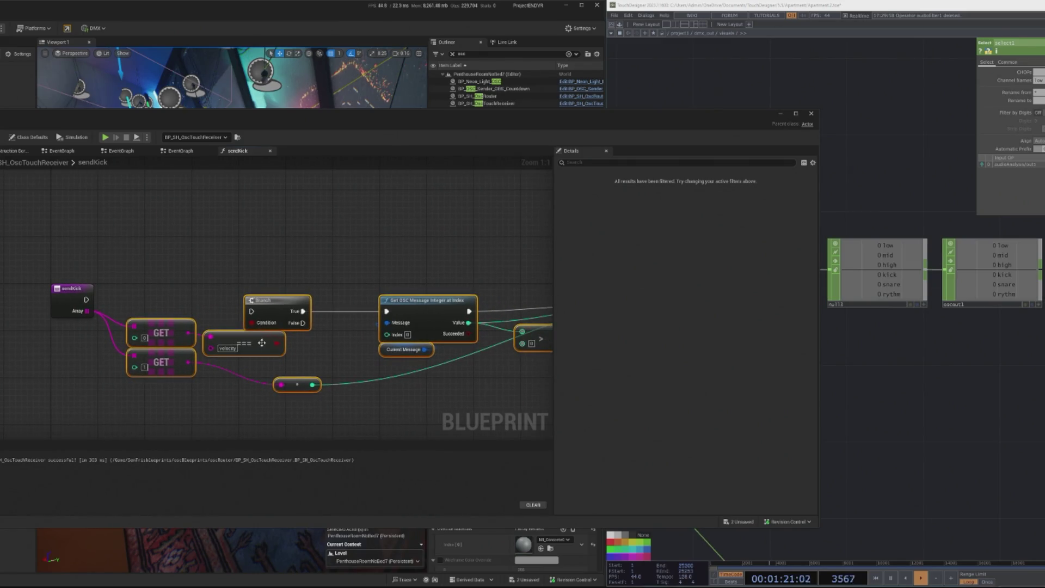
left_click_drag(306, 289, 274, 299)
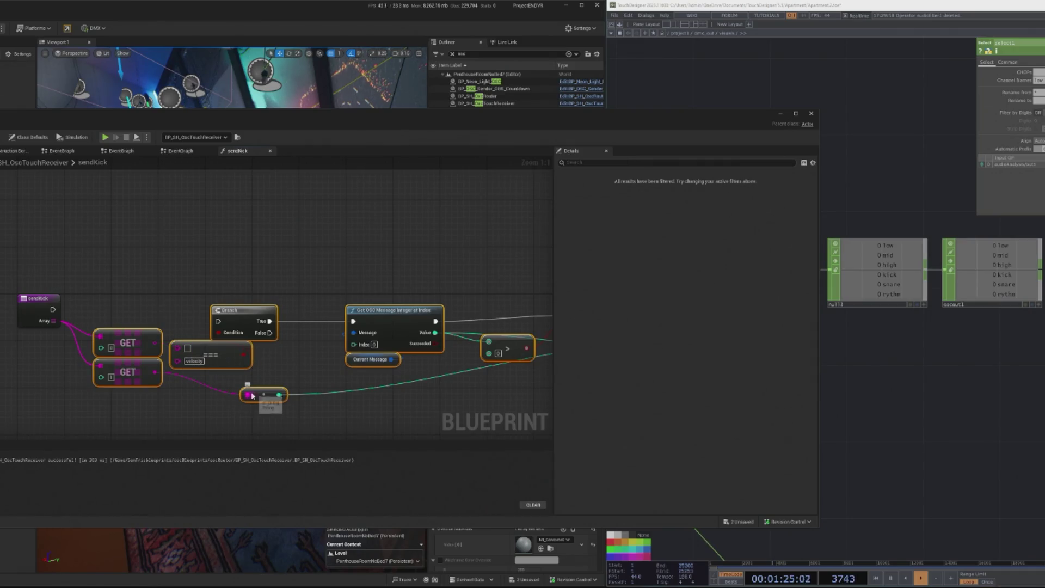
scroll(254, 294, "down", 3)
left_click_drag(166, 267, 481, 387)
left_click_drag(275, 306, 357, 308)
scroll(202, 295, "up", 1)
scroll(169, 296, "up", 2)
Add a Print String fed by the first GET's value, then paste a duplicate Print String
mouse_move(114, 341)
left_mouse_down()
mouse_move(152, 310)
mouse_move(140, 313)
left_mouse_up()
type("print")
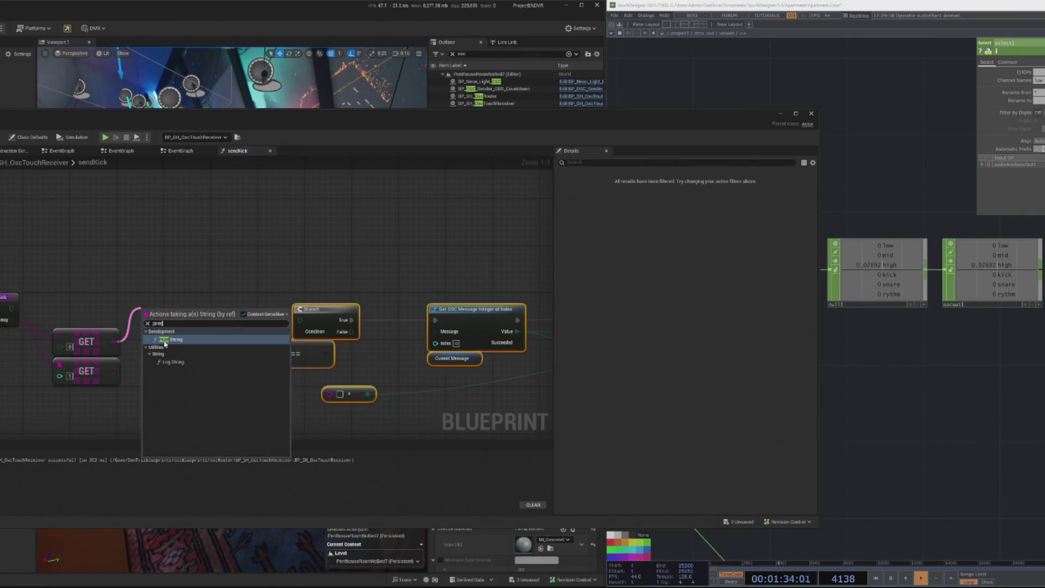
left_click(165, 340)
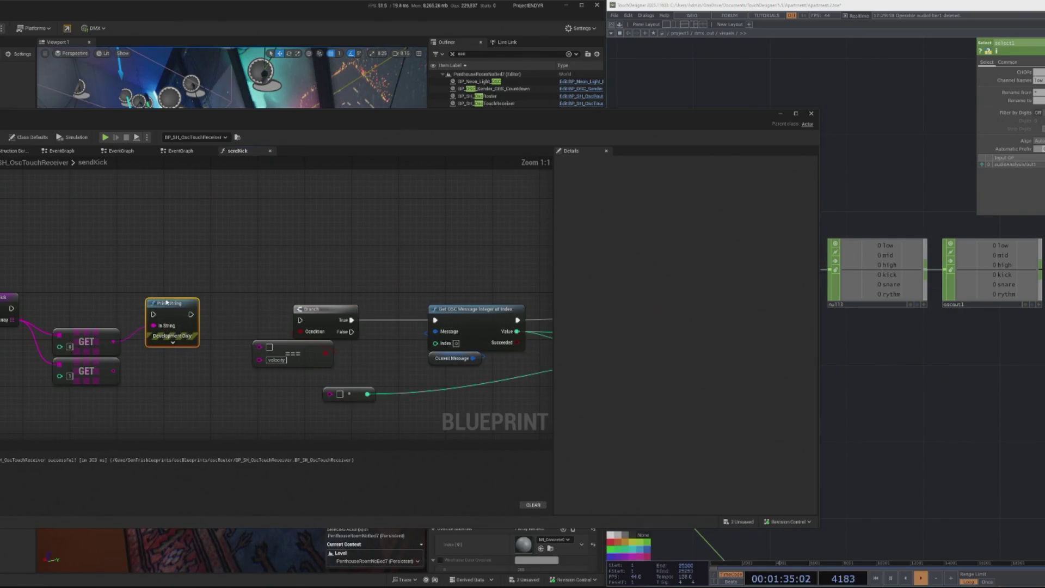
mouse_move(11, 308)
left_mouse_down()
mouse_move(130, 322)
mouse_move(153, 308)
mouse_move(247, 310)
mouse_move(210, 313)
mouse_move(218, 309)
left_mouse_up()
key("ctrl+c")
key("ctrl+v")
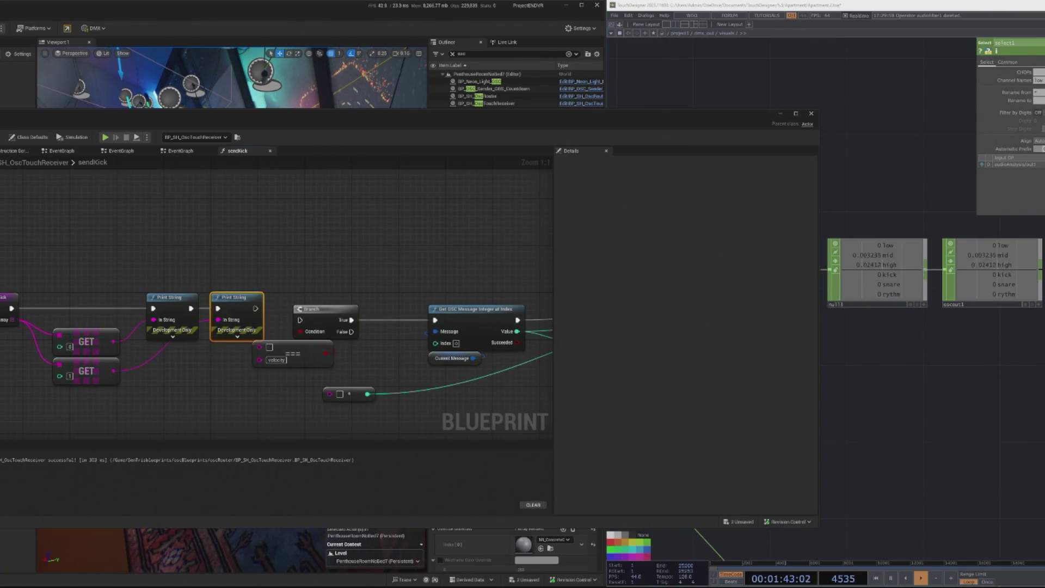
left_click_drag(262, 281, 252, 277)
left_click(264, 144)
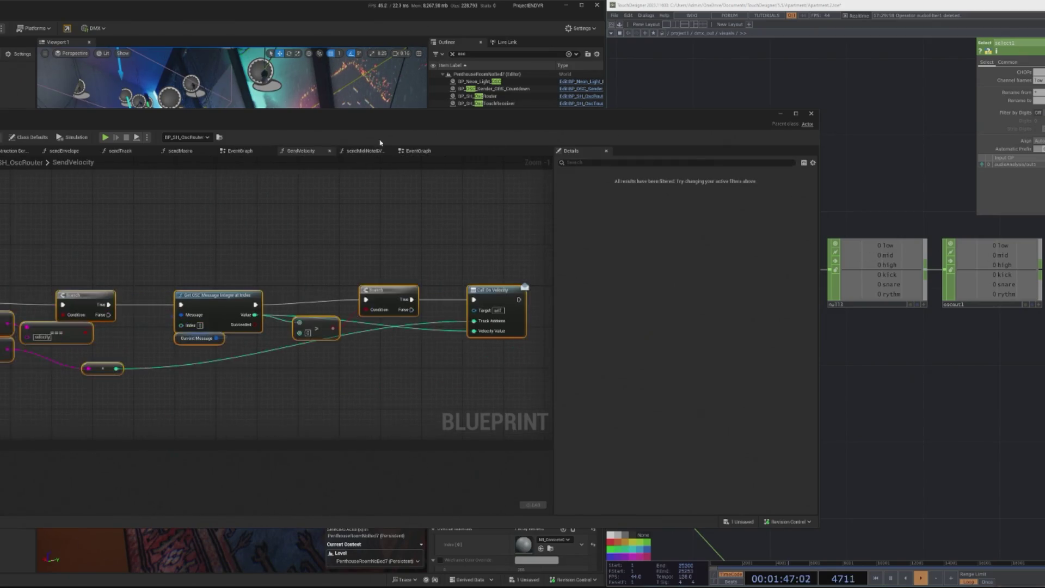
Select BP_SH_OscTouchReceiver in the level, then start and stop a Play In Editor session
left_click(781, 113)
left_click(482, 96)
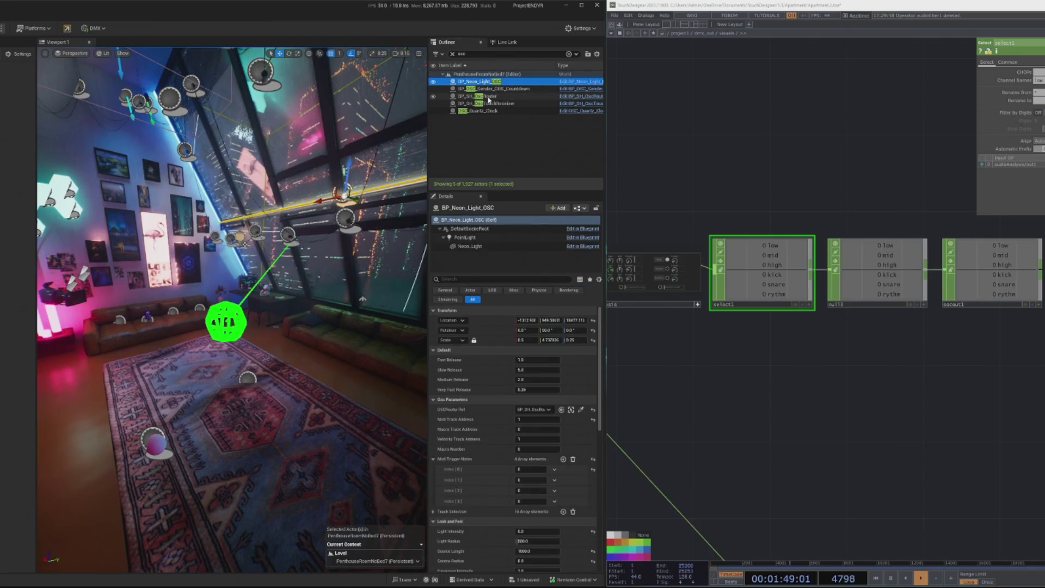
left_click(487, 103)
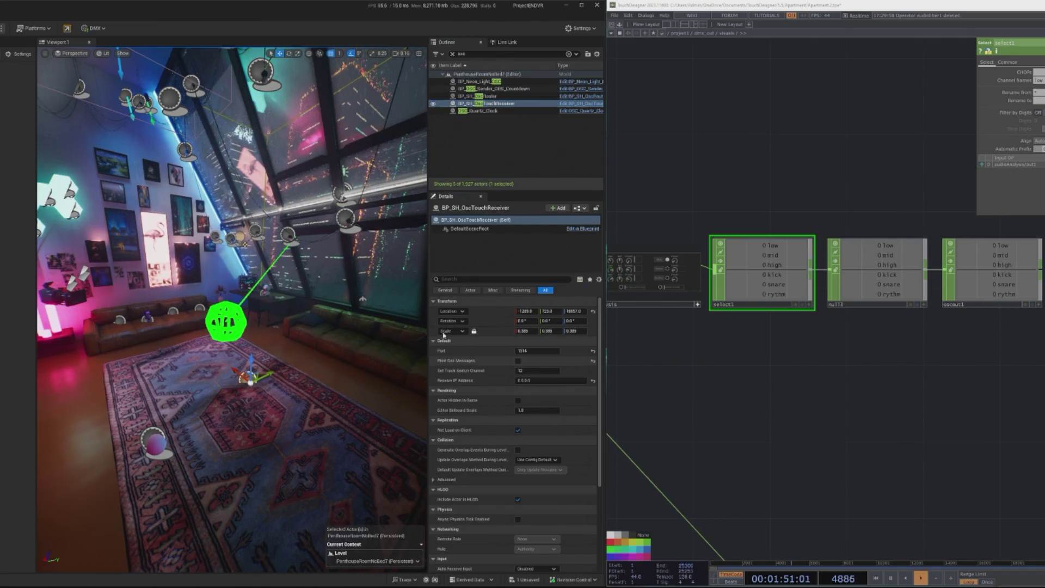
key("alt+p")
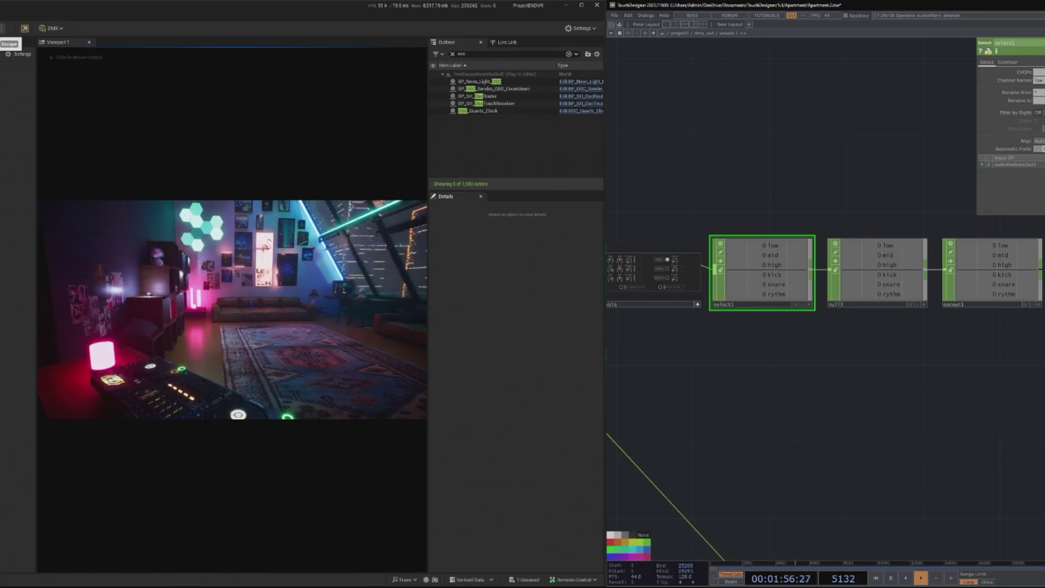
key("Escape")
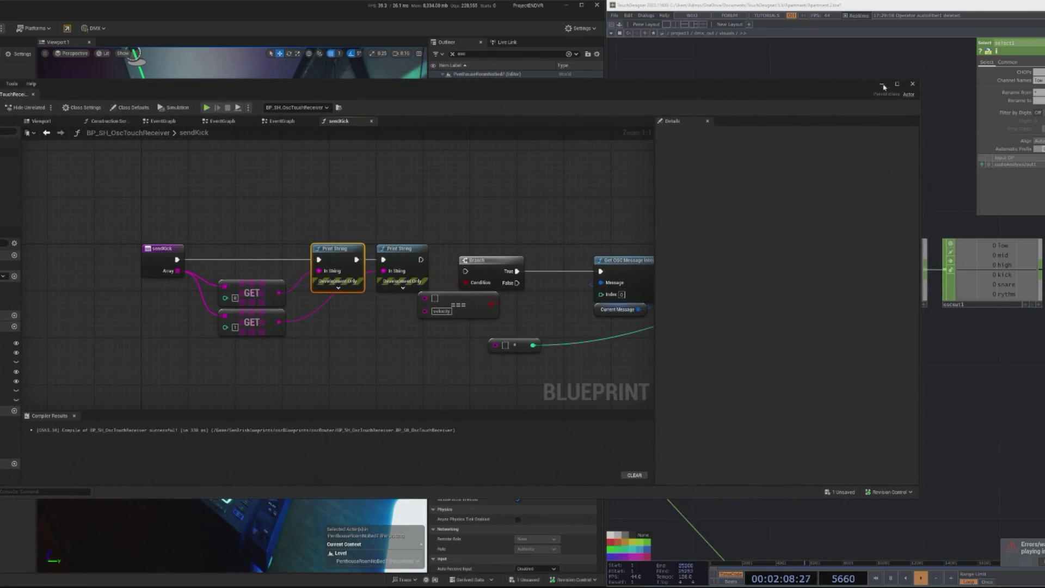
Inspect the Send Kick call in the touch receiver's event graph and reposition it near the OSC nodes
left_click(883, 85)
left_click(680, 226)
mouse_move(413, 296)
left_mouse_down()
mouse_move(376, 297)
mouse_move(401, 312)
left_mouse_up()
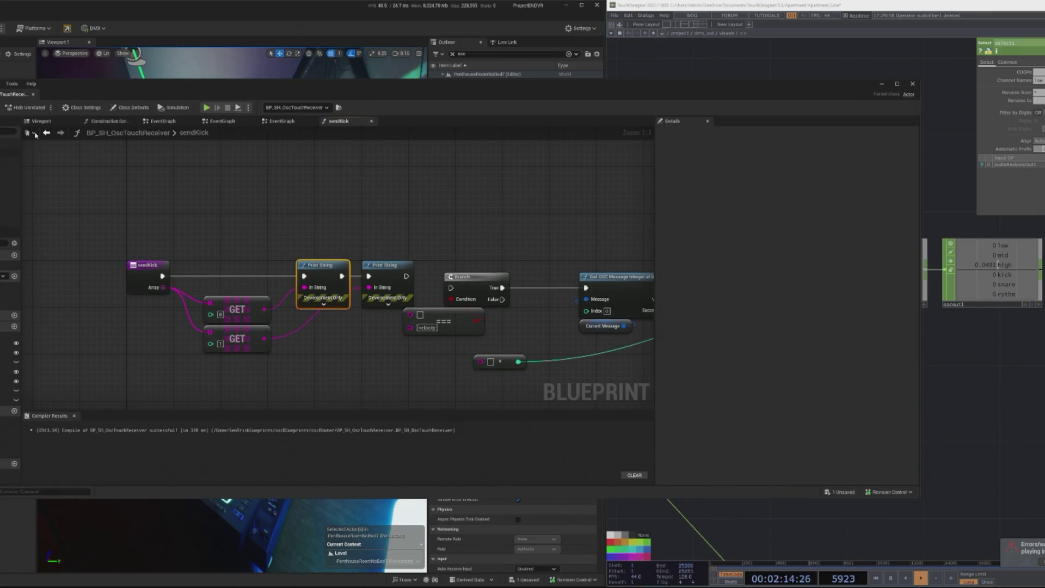
left_click(273, 123)
scroll(419, 235, "up", 3)
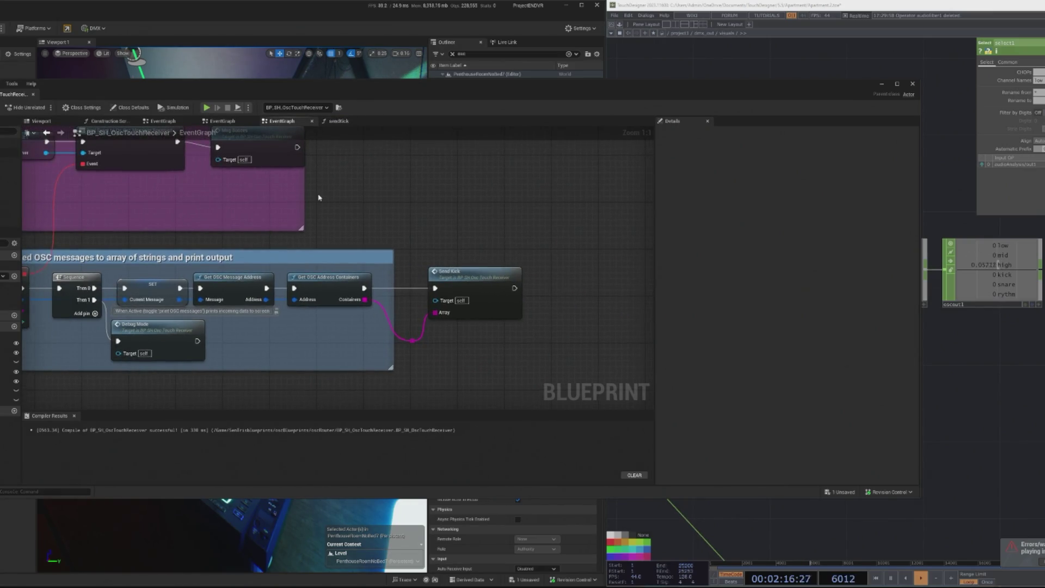
left_click_drag(419, 235, 370, 233)
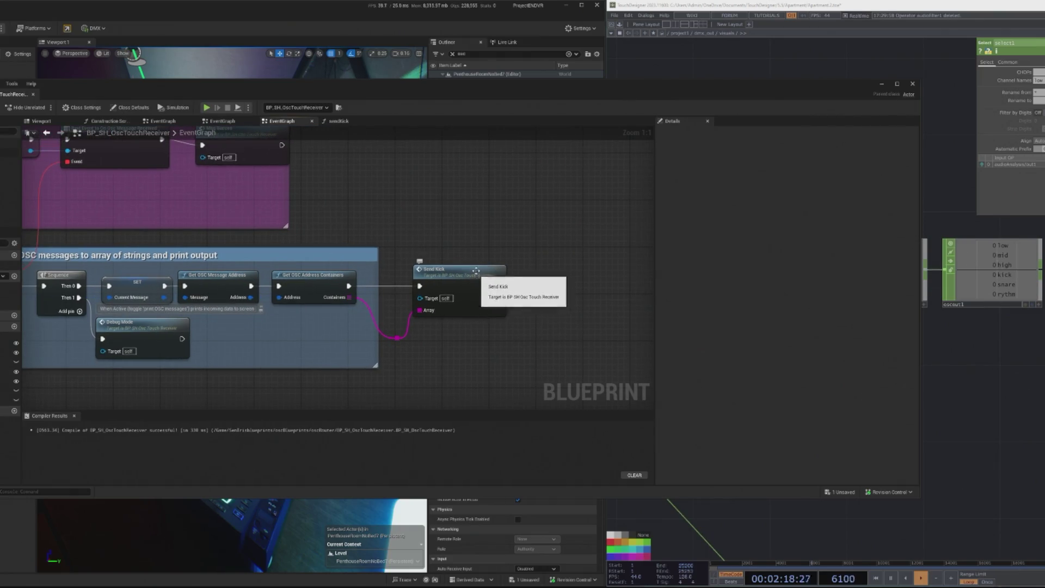
left_click_drag(479, 275, 525, 275)
mouse_move(449, 258)
left_mouse_down()
mouse_move(479, 259)
mouse_move(484, 245)
left_mouse_up()
left_click_drag(366, 342, 385, 343)
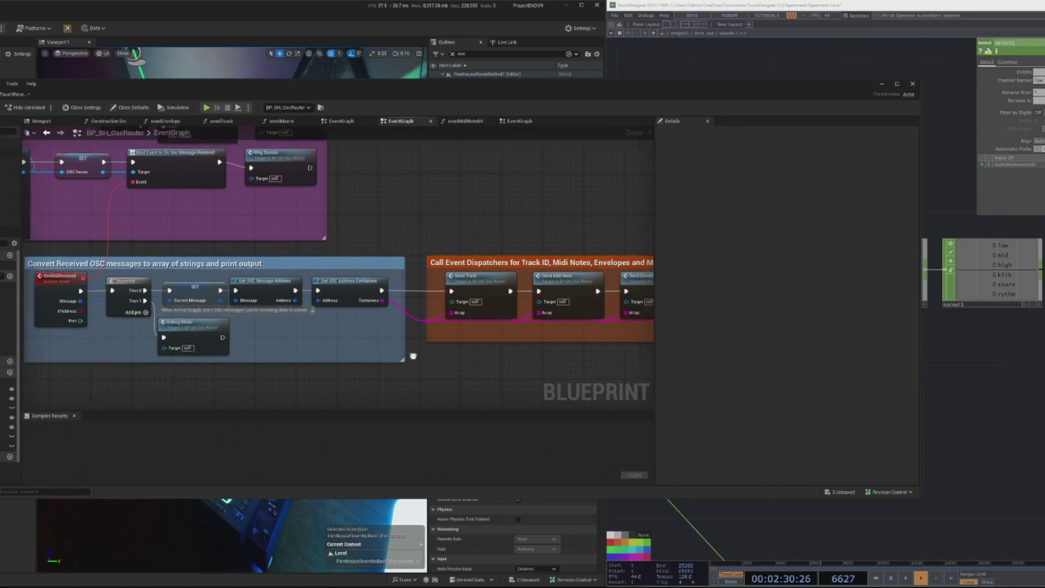
mouse_move(487, 336)
left_mouse_down()
mouse_move(528, 336)
mouse_move(403, 338)
left_mouse_up()
Review the router's sendTrack graph, reopen sendKick, and reveal the Message Log's empty-array errors
double_click(390, 276)
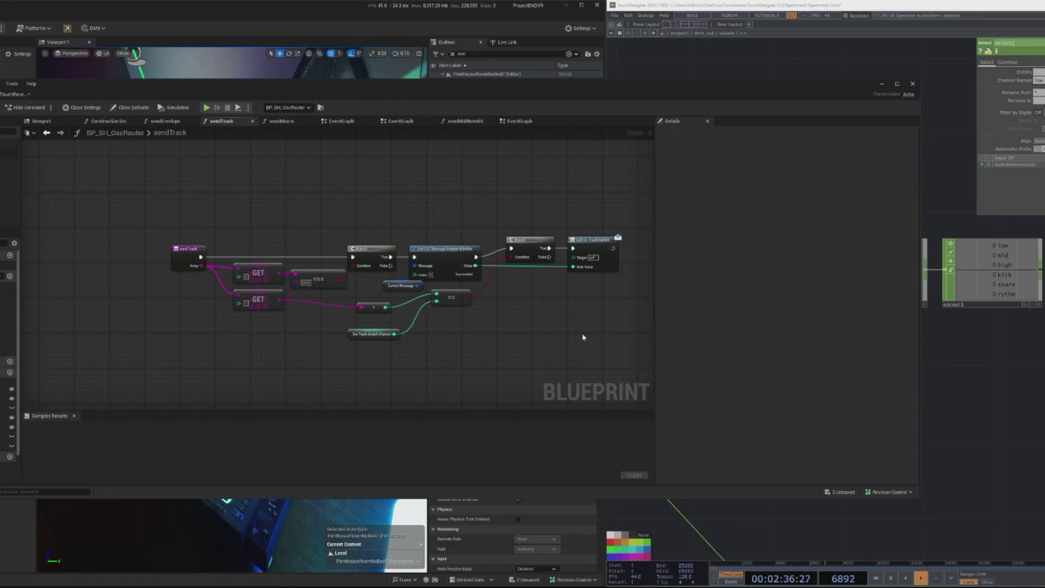
left_click_drag(583, 337, 546, 329)
scroll(305, 264, "up", 2)
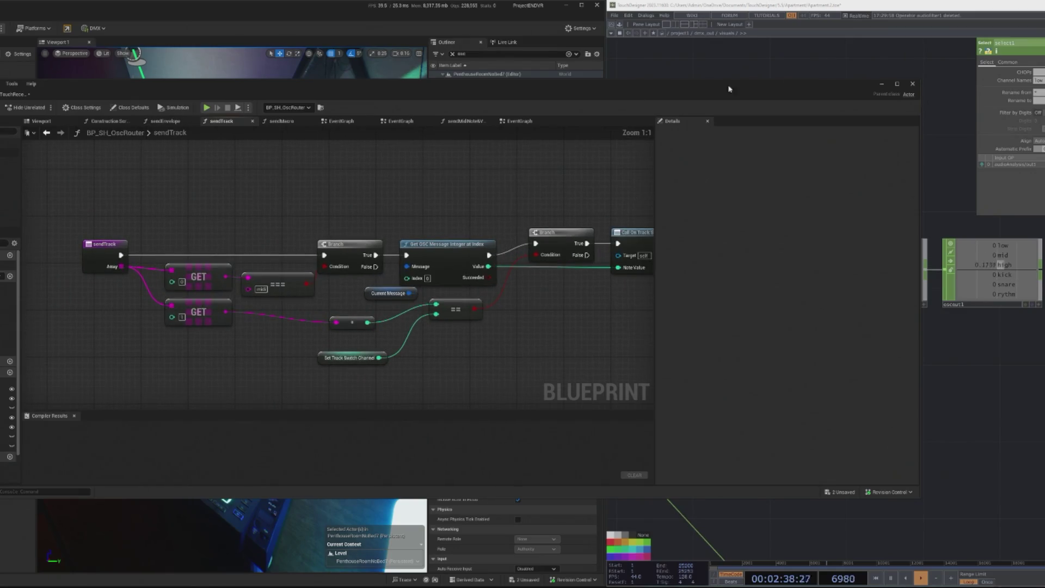
left_click(17, 95)
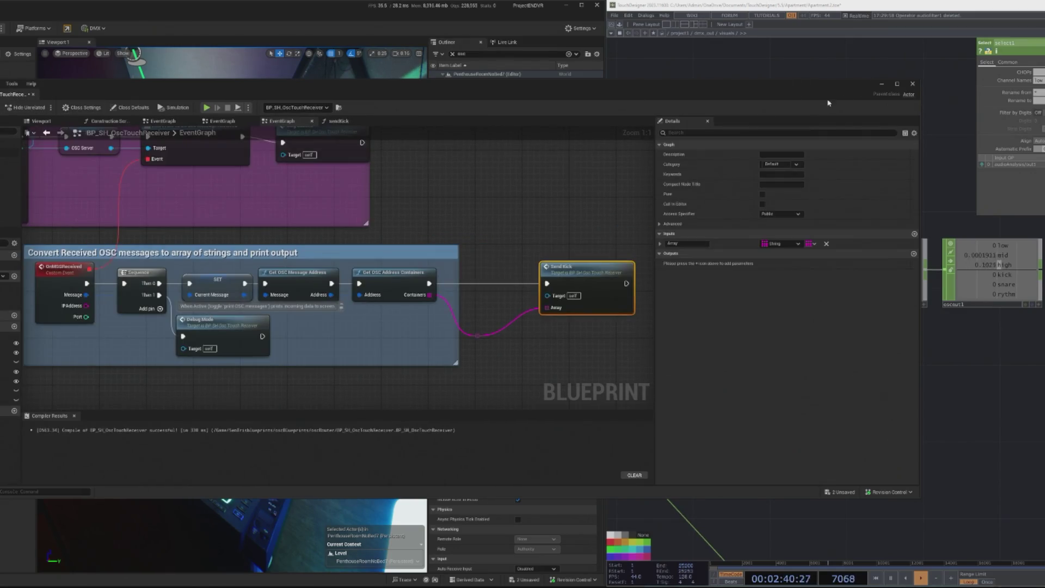
double_click(577, 273)
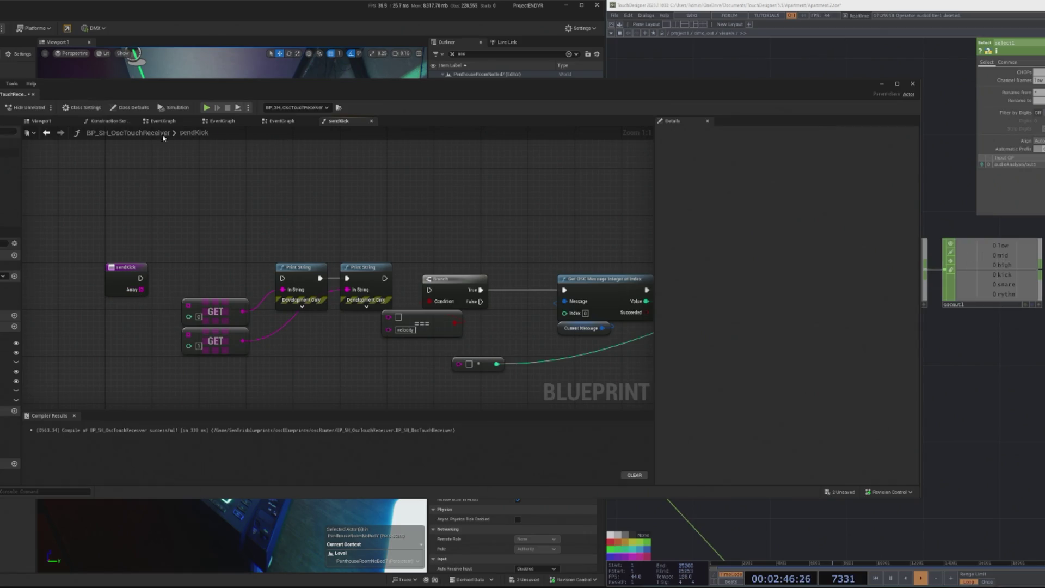
left_click(881, 84)
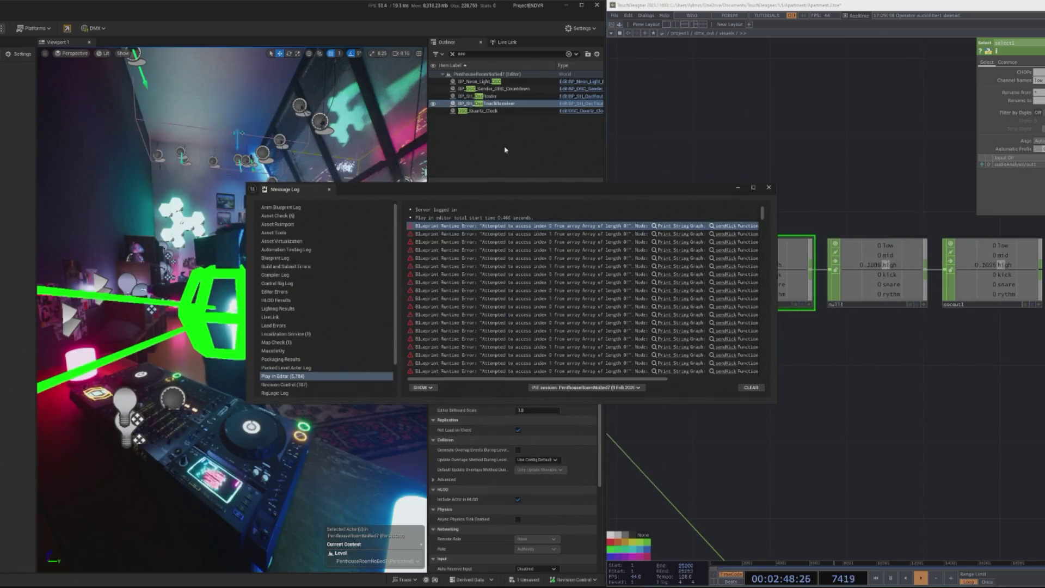
Close the Message Log and run the level with Play In Editor (Alt+P)
left_click(768, 188)
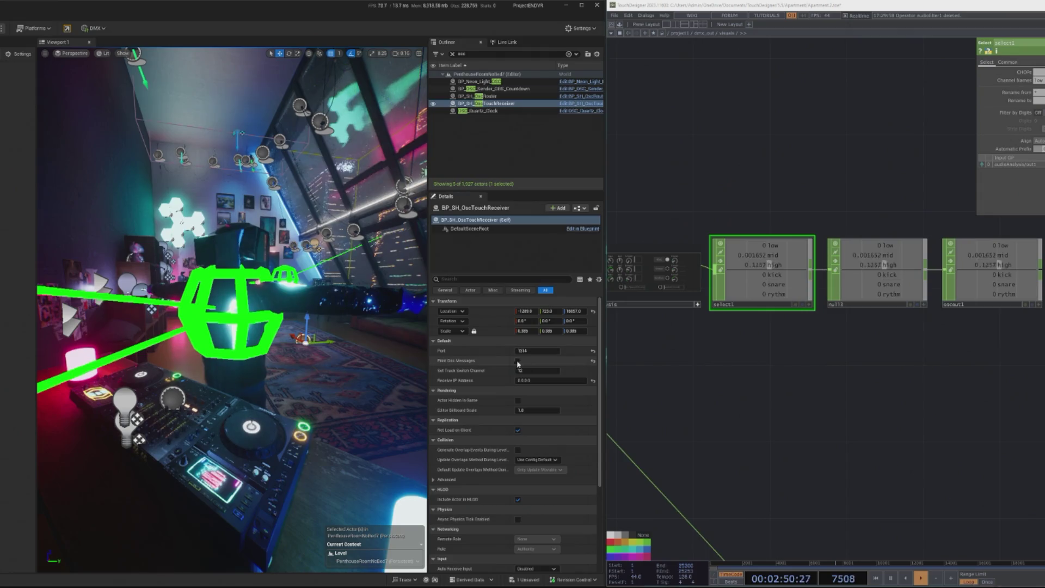
key("alt+p")
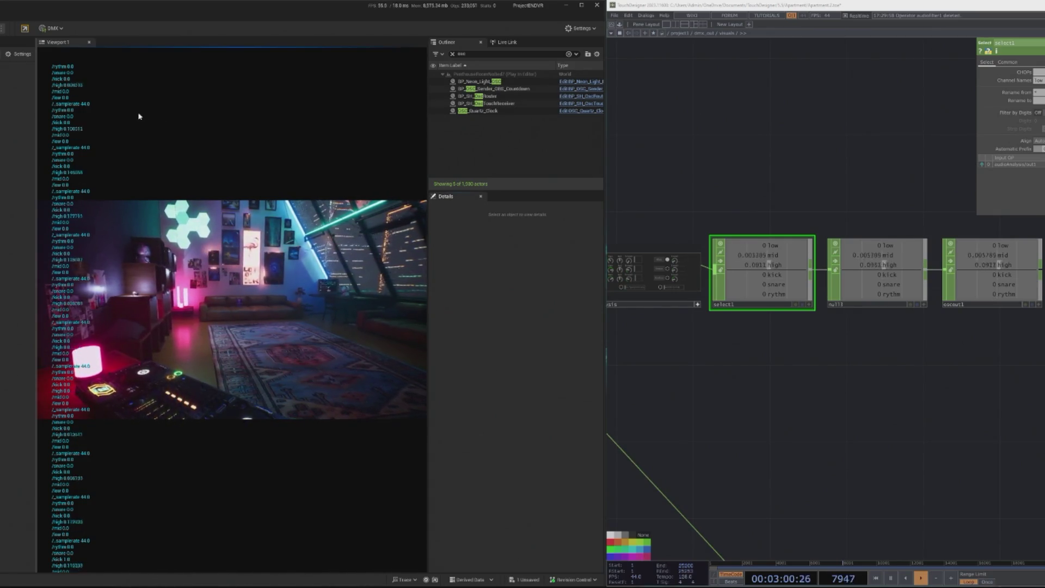
Inspect the oscout1, null3 and audioAnalysis threshold knobs in the OSC sender network
left_click(991, 272)
scroll(792, 332, "up", 3)
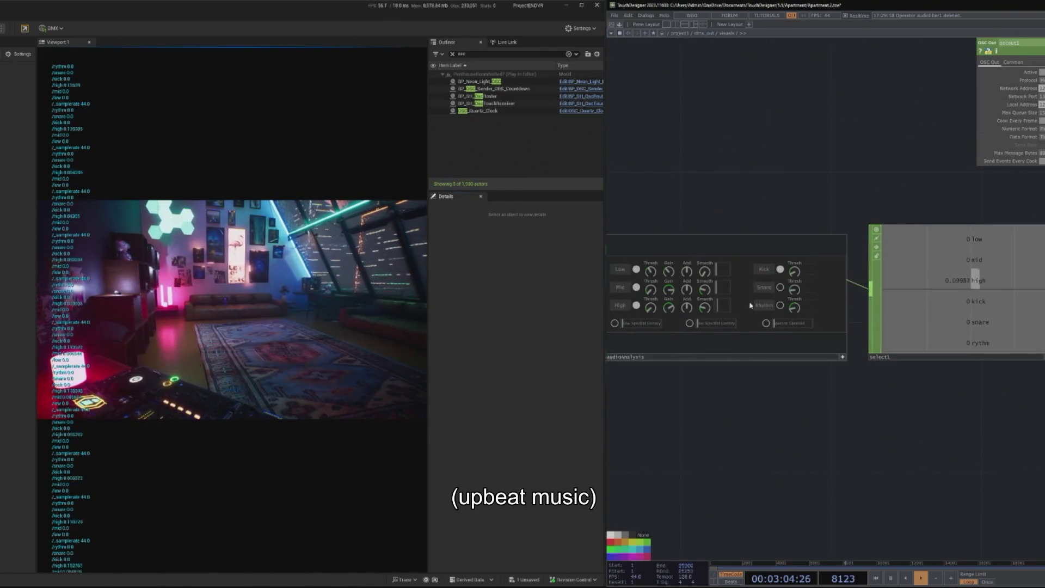
scroll(902, 388, "down", 2)
mouse_move(903, 388)
left_mouse_down()
mouse_move(722, 355)
mouse_move(777, 374)
left_mouse_up()
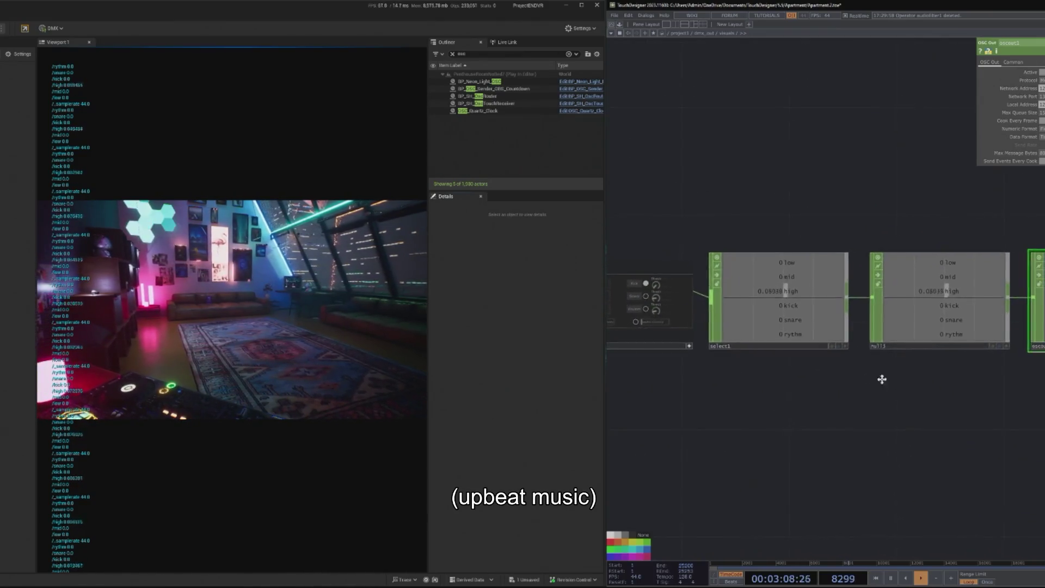
scroll(833, 319, "up", 3)
left_click_drag(833, 319, 787, 309)
scroll(788, 309, "up", 3)
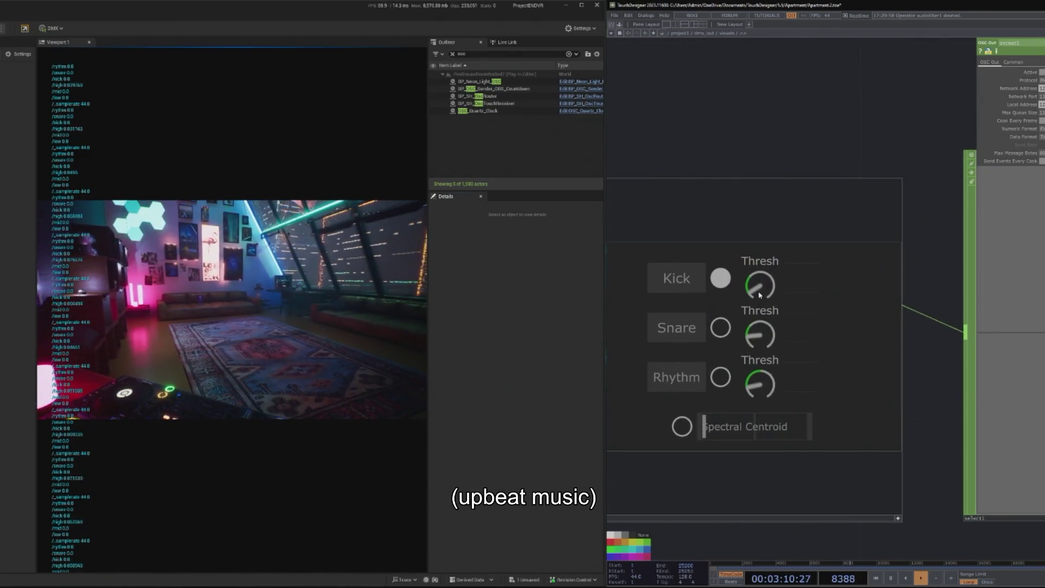
scroll(626, 283, "down", 3)
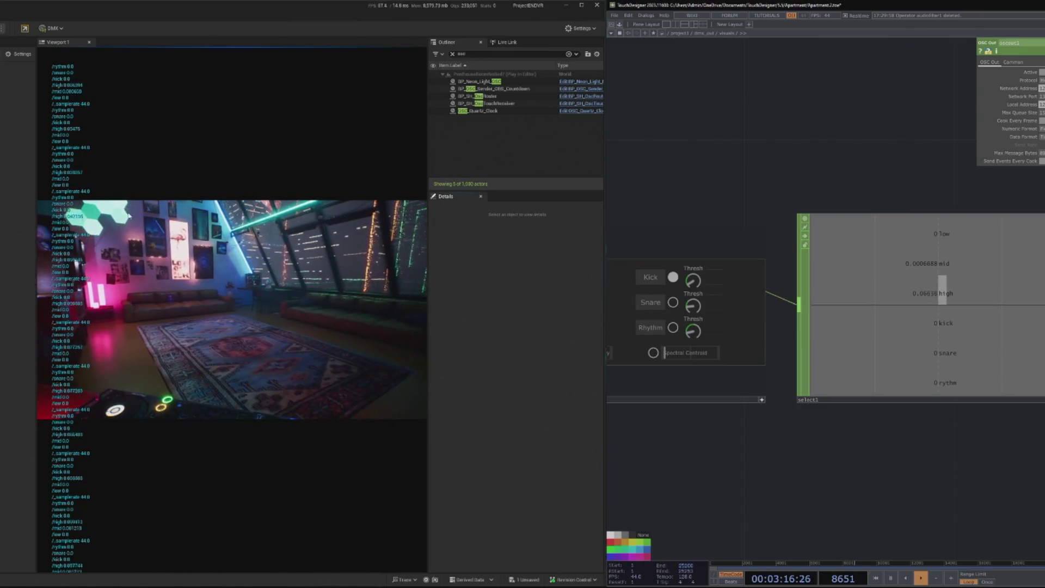
Stop the play session and open BP_SH_OscTouchReceiver's Blueprint for editing
key("Escape")
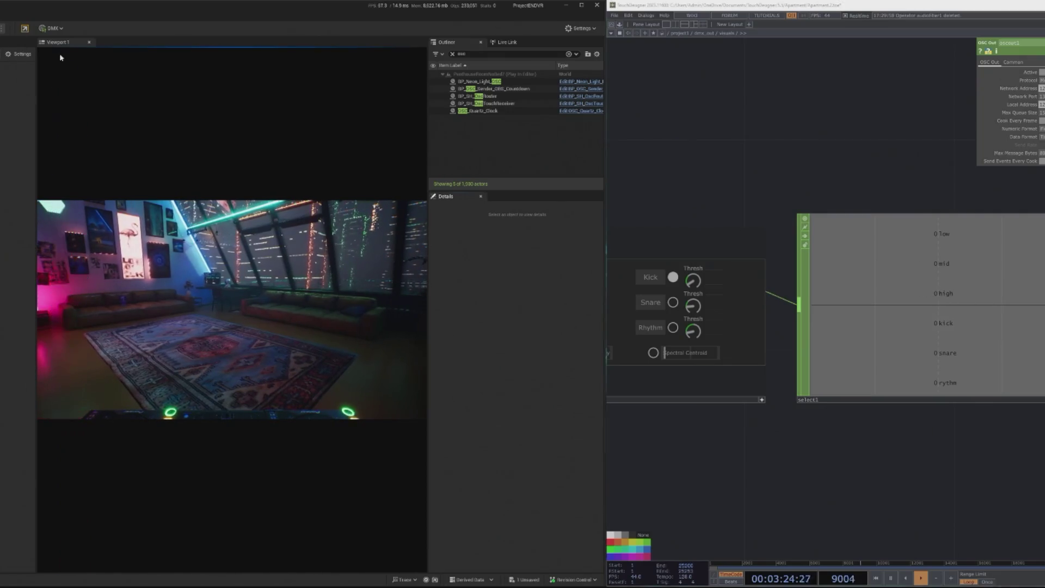
key("Escape")
left_click(570, 104)
left_click(569, 103)
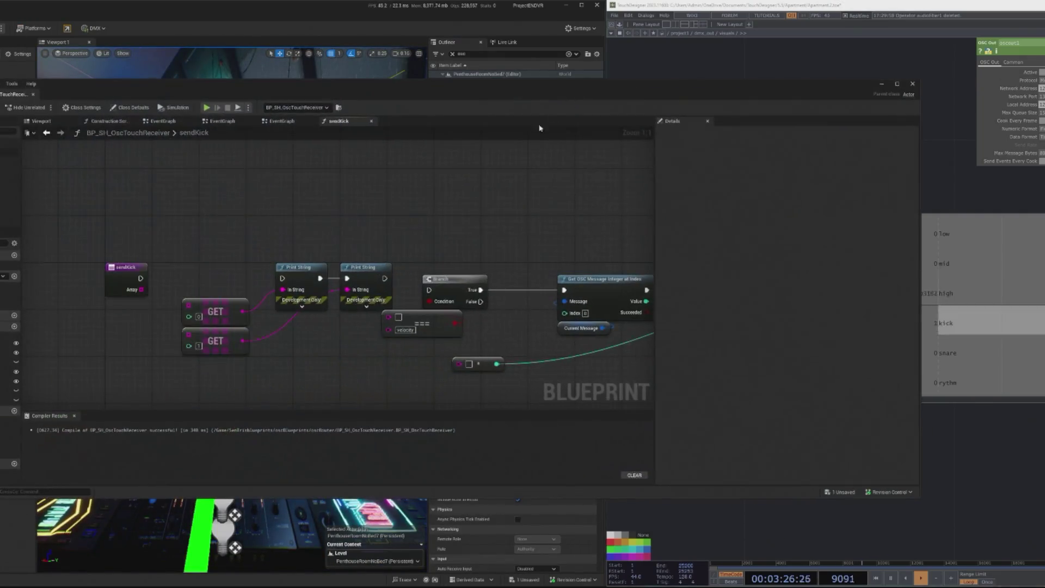
Open debugMode, scroll through its OSC parsing nodes and select them all, then return to sendKick
left_click(11, 265)
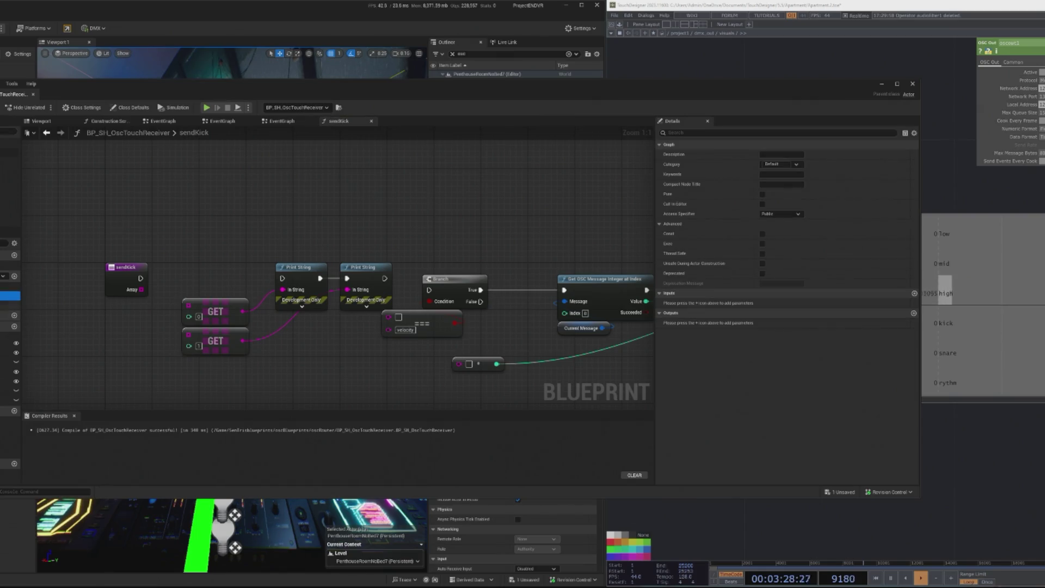
double_click(11, 266)
scroll(90, 268, "up", 4)
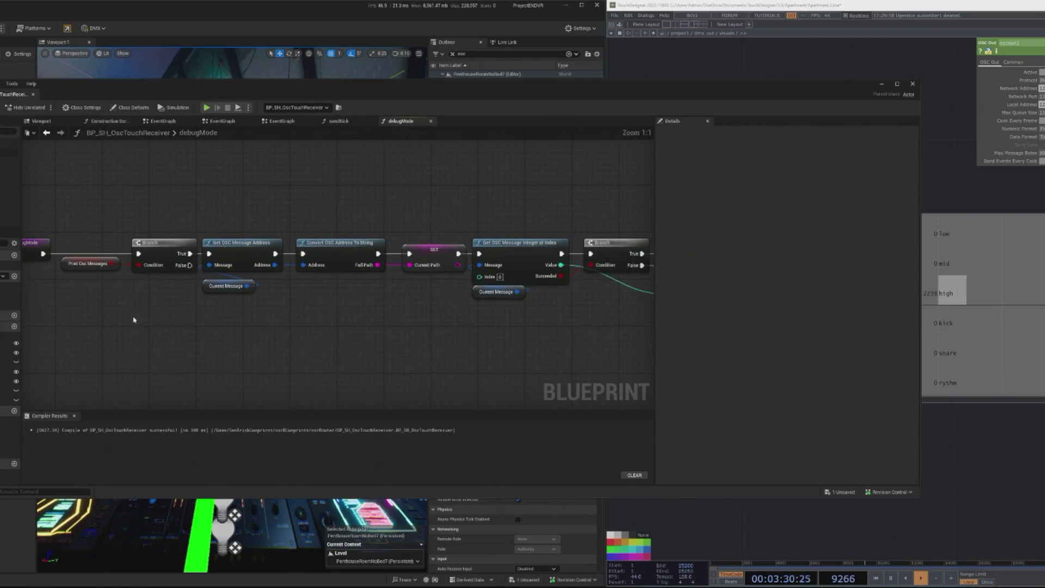
scroll(230, 332, "right", 5)
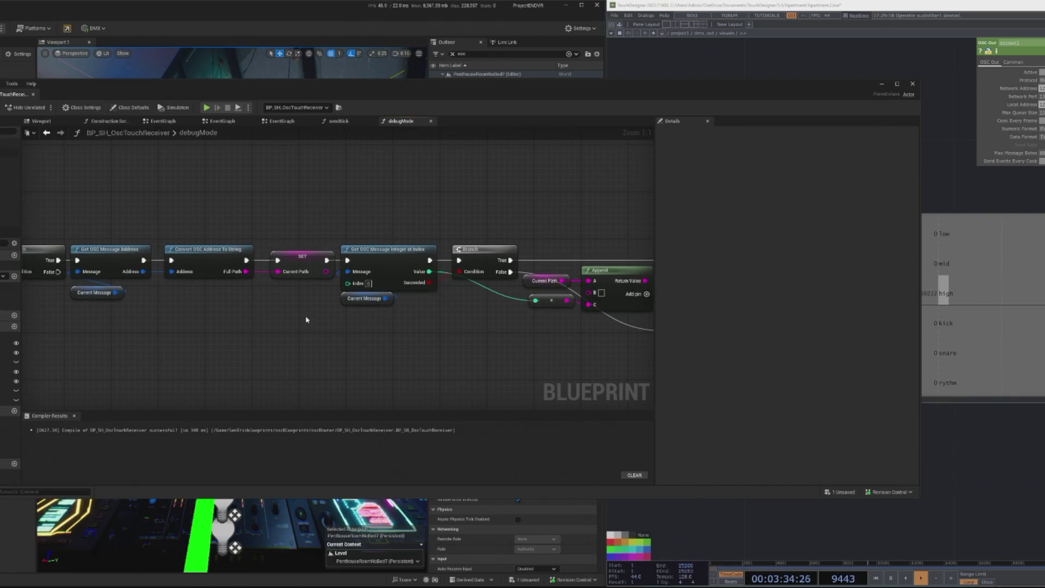
scroll(306, 320, "right", 4)
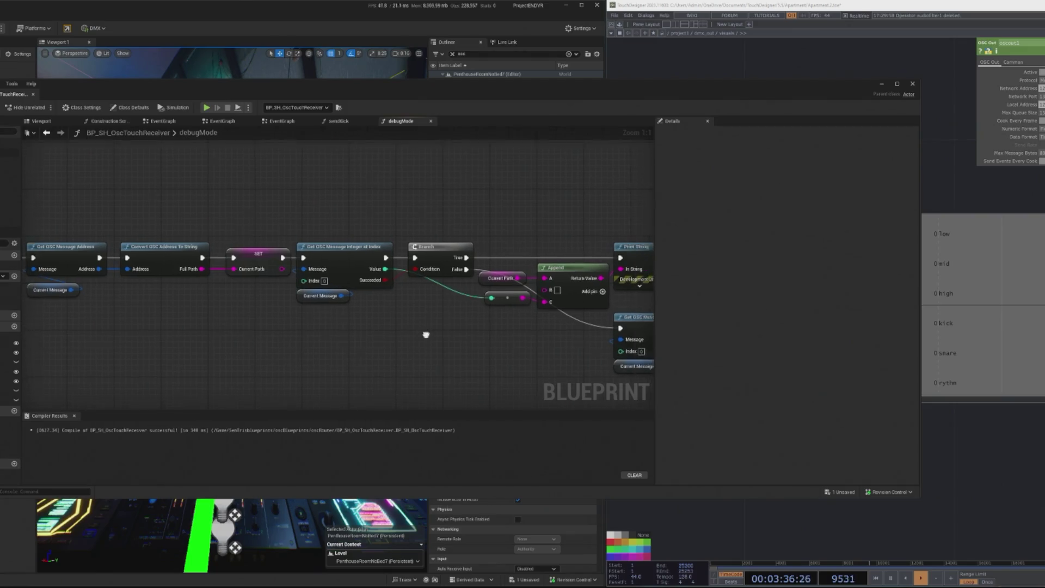
scroll(471, 333, "right", 1)
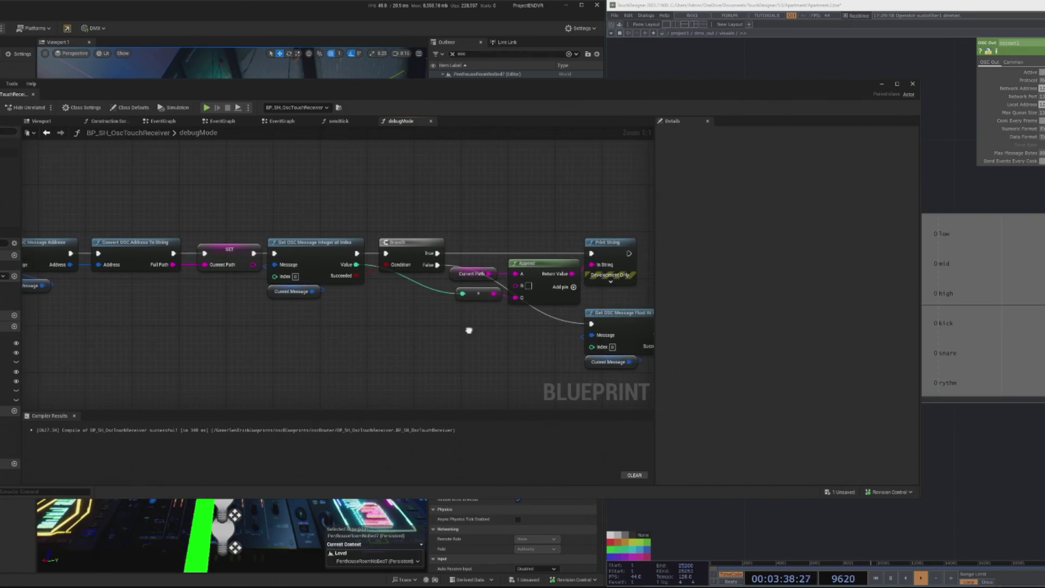
scroll(420, 282, "down", 2)
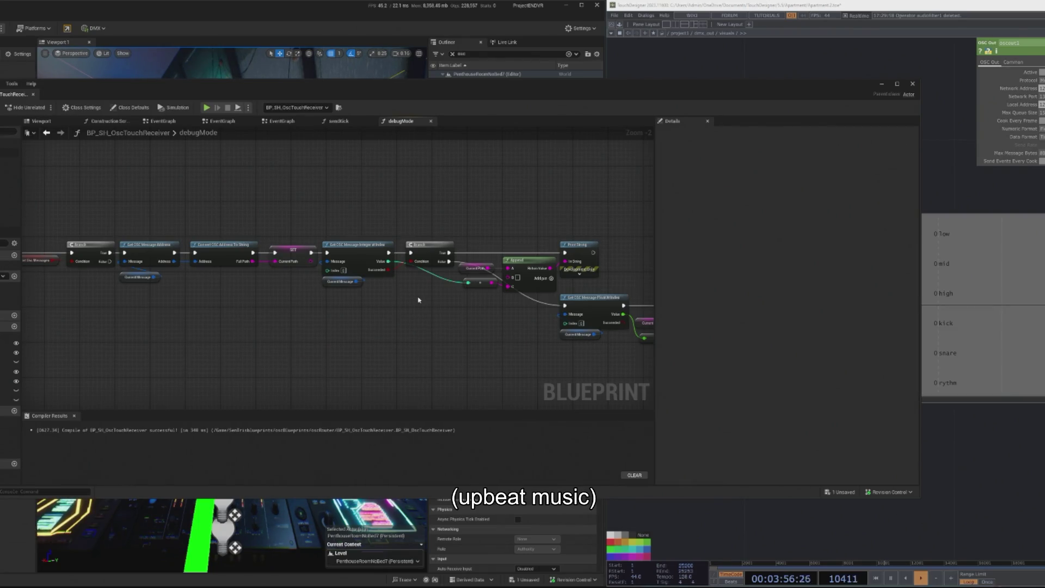
scroll(420, 255, "down", 2)
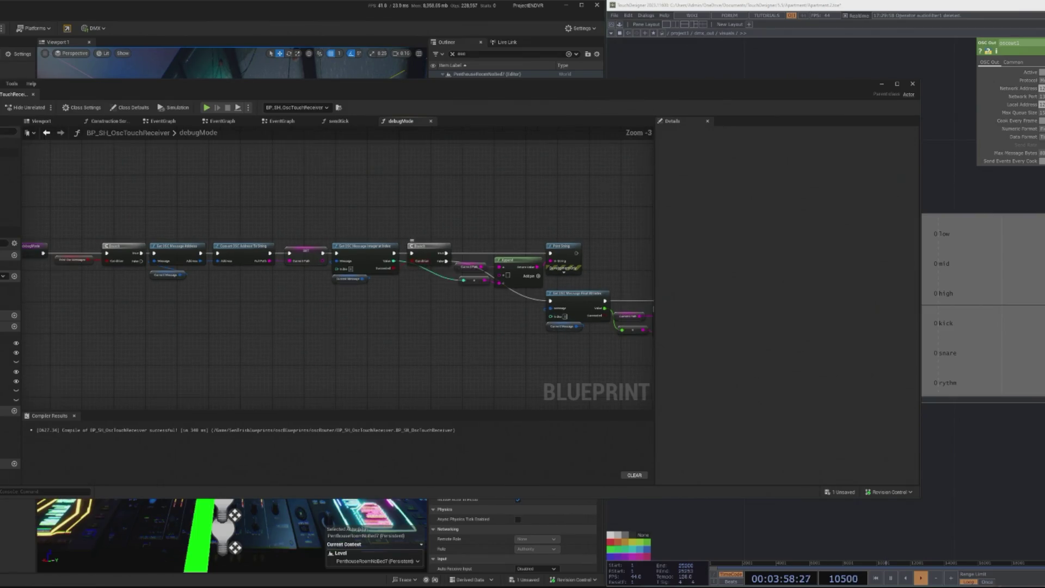
left_click_drag(161, 232, 576, 339)
scroll(159, 273, "up", 2)
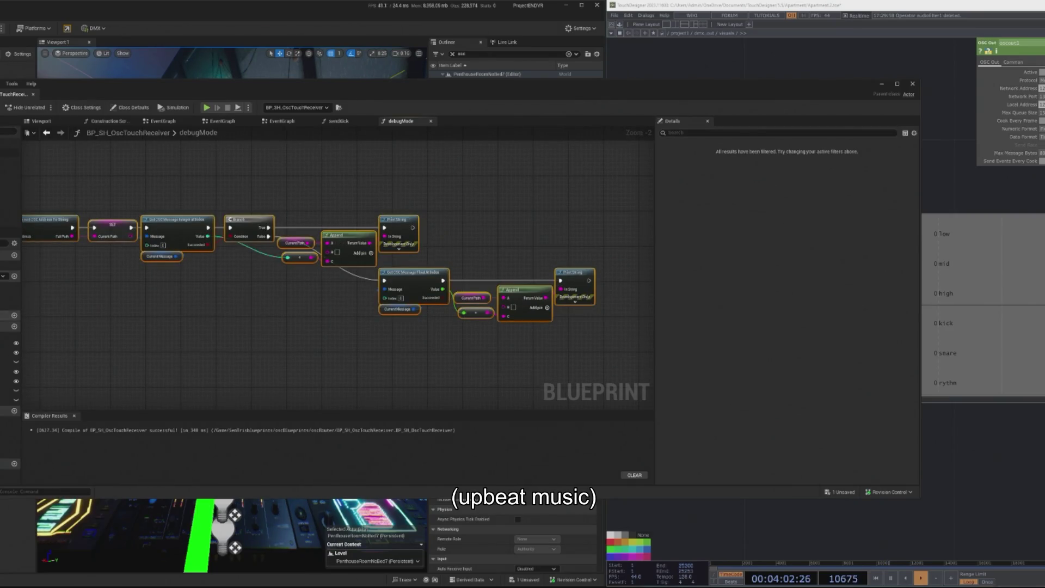
left_click(338, 121)
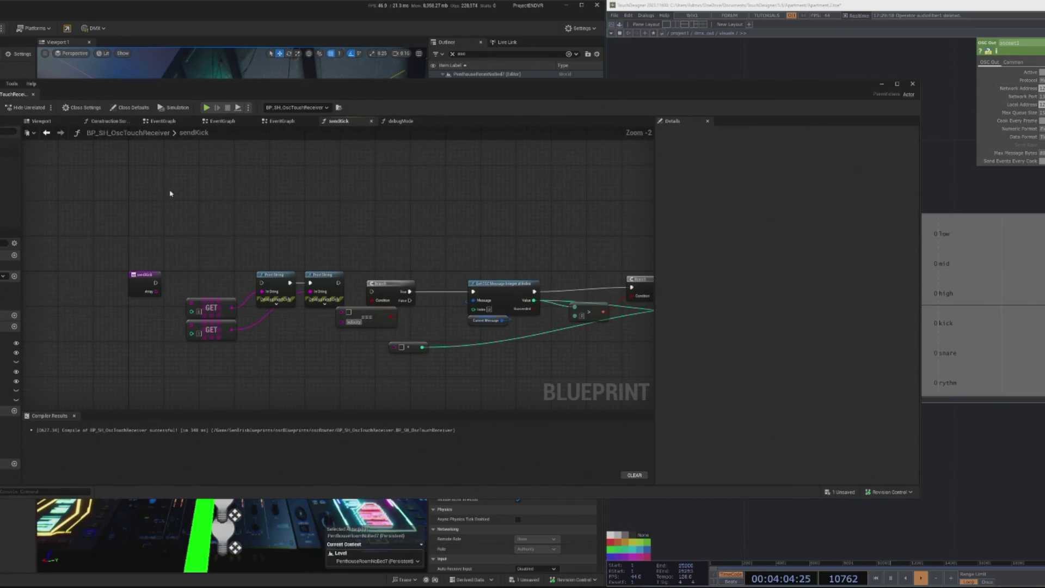
Connect sendKick's Array to the upper GET, check SendVelocity, then paste the copied chain into sendKick
scroll(287, 298, "up", 1)
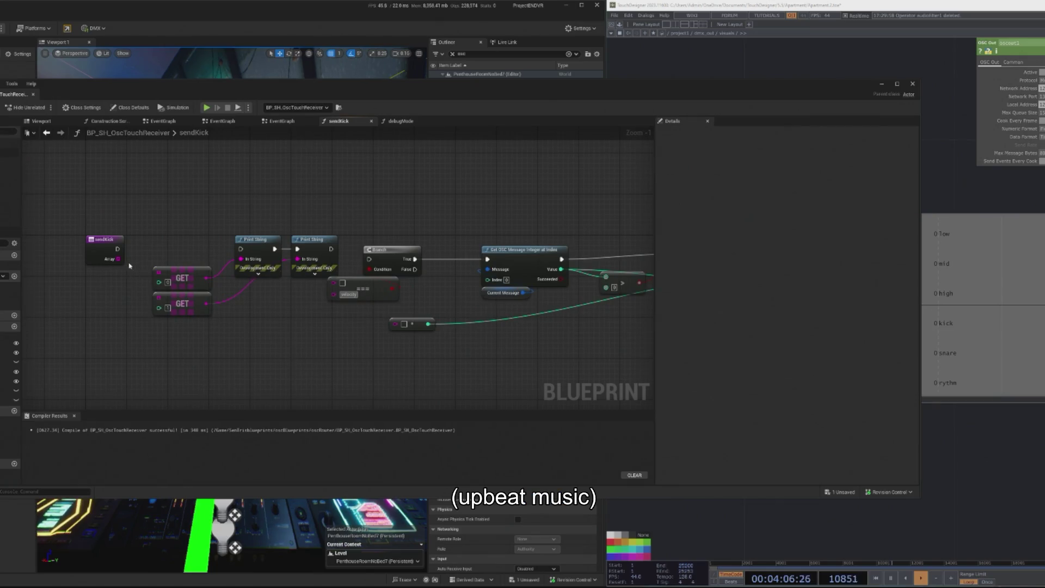
left_click_drag(121, 262, 197, 284)
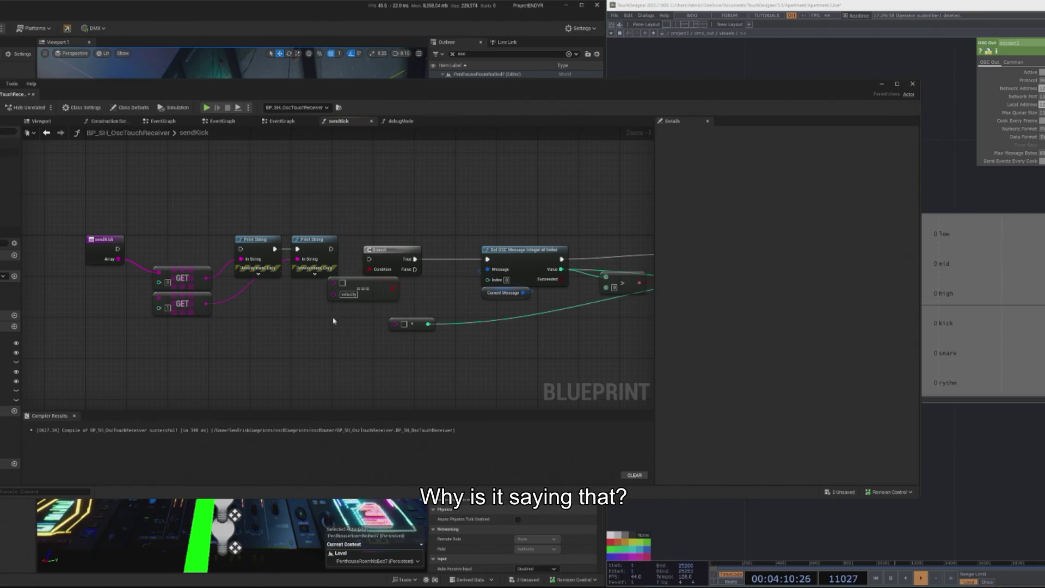
key("ctrl+Tab")
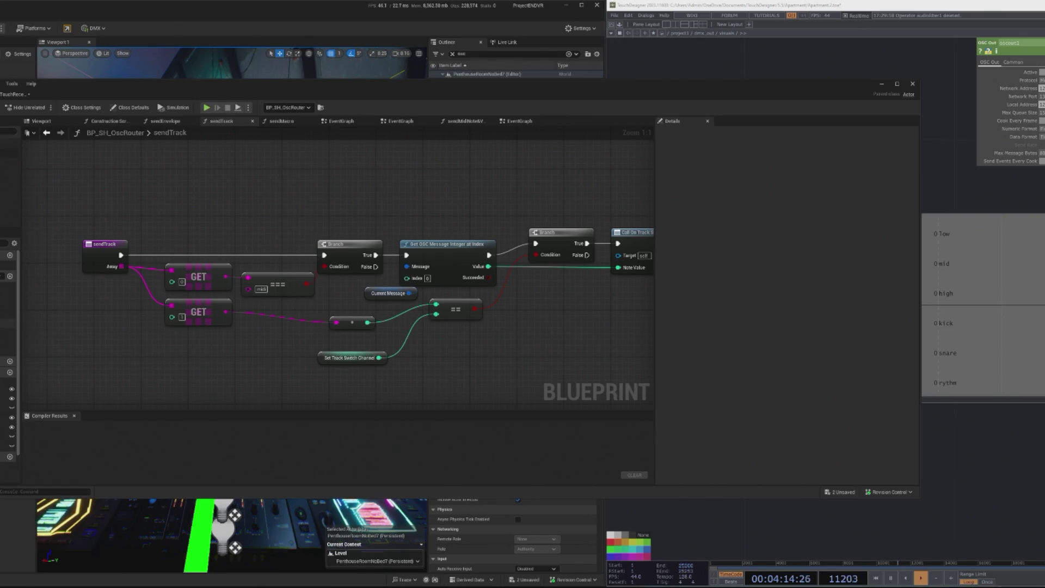
double_click(14, 326)
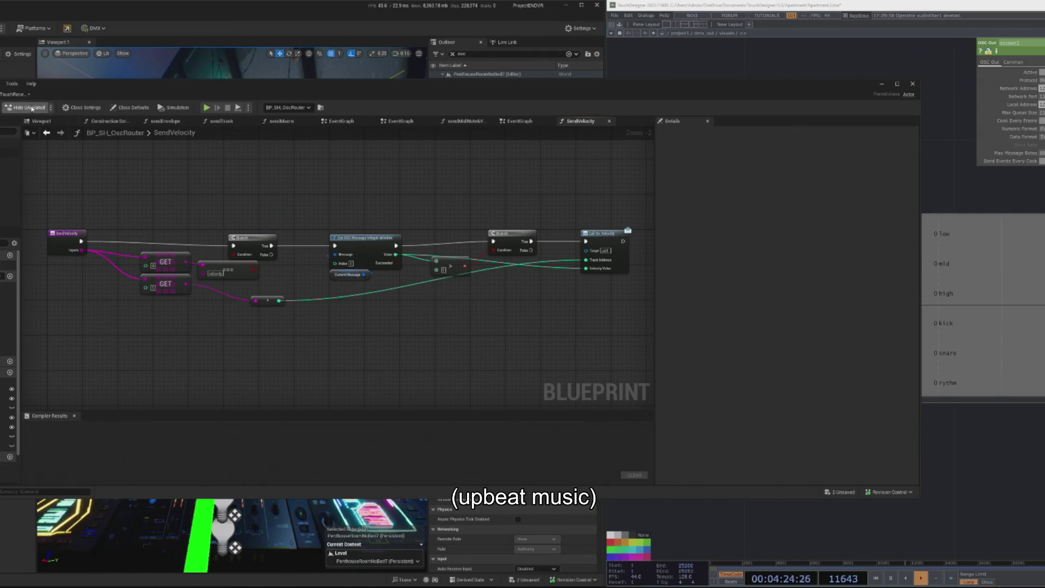
scroll(295, 268, "down", 2)
mouse_move(220, 231)
left_mouse_down()
mouse_move(371, 305)
mouse_move(555, 330)
left_mouse_up()
key("ctrl+v")
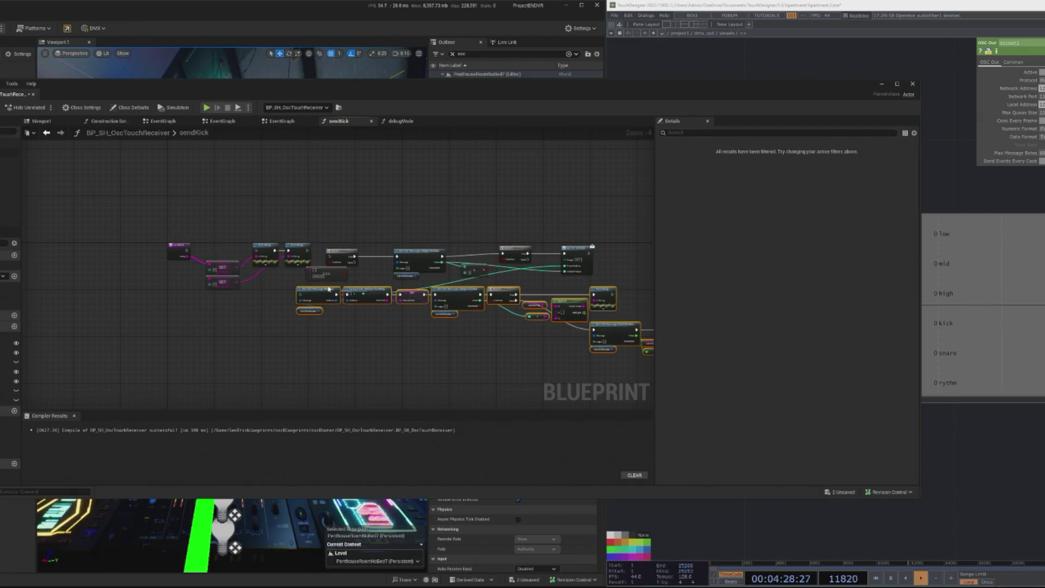
Undo the misplaced paste, delete the old nodes, re-paste the chain and drive Get OSC Message Address from sendKick
key("ctrl+z")
key("Delete")
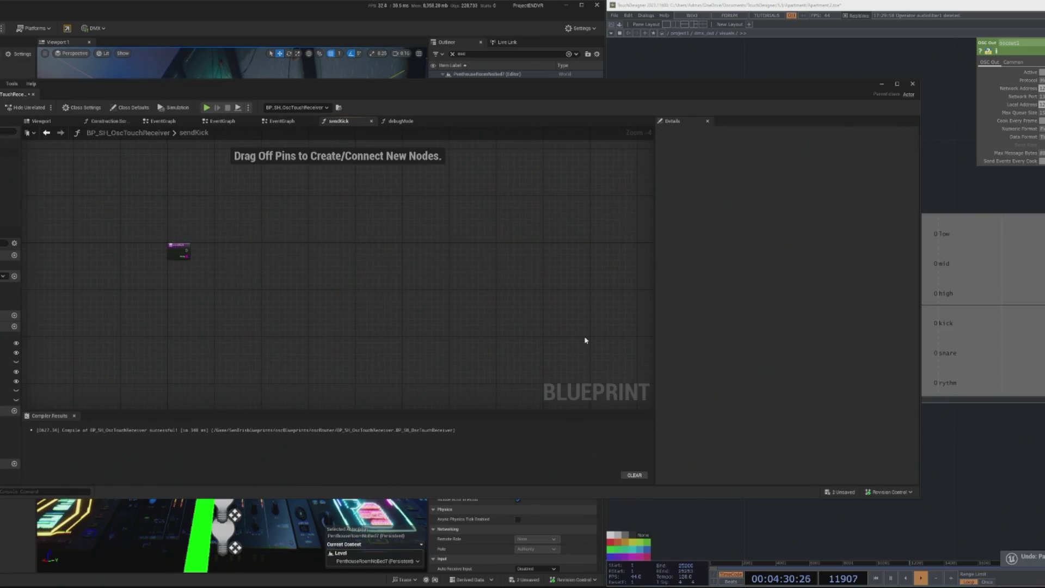
key("ctrl+v")
left_click_drag(394, 318, 250, 241)
scroll(218, 251, "up", 4)
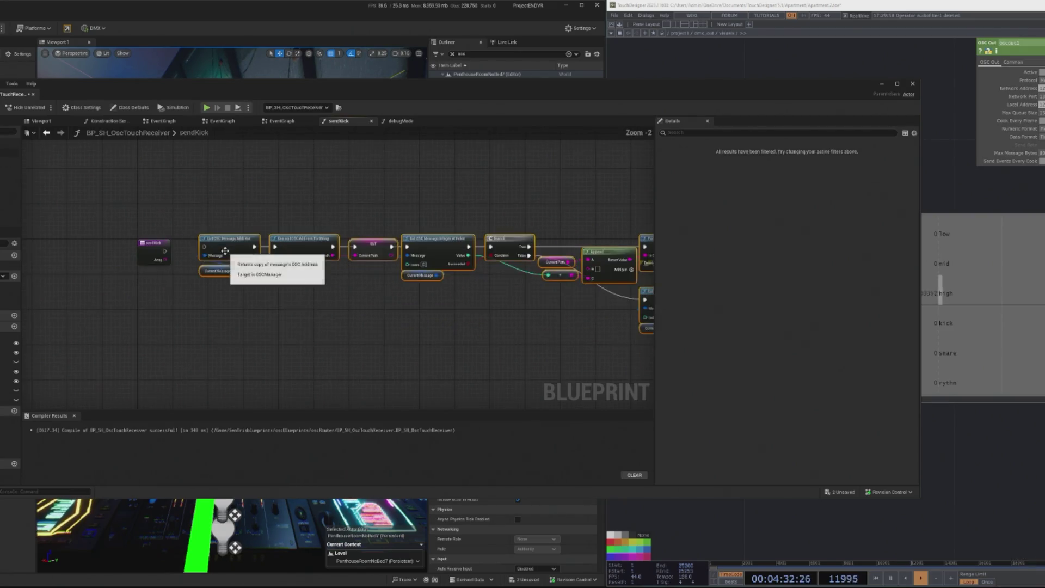
mouse_move(151, 249)
left_mouse_down()
mouse_move(204, 243)
mouse_move(144, 242)
mouse_move(391, 329)
left_mouse_up()
scroll(436, 329, "down", 1)
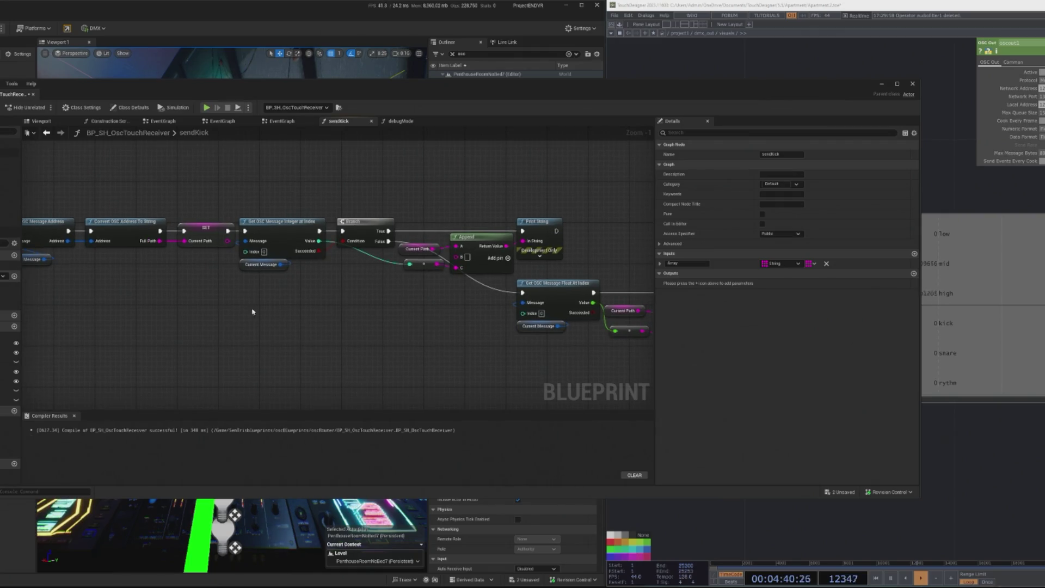
mouse_move(269, 311)
left_mouse_down()
mouse_move(419, 327)
mouse_move(352, 324)
left_mouse_up()
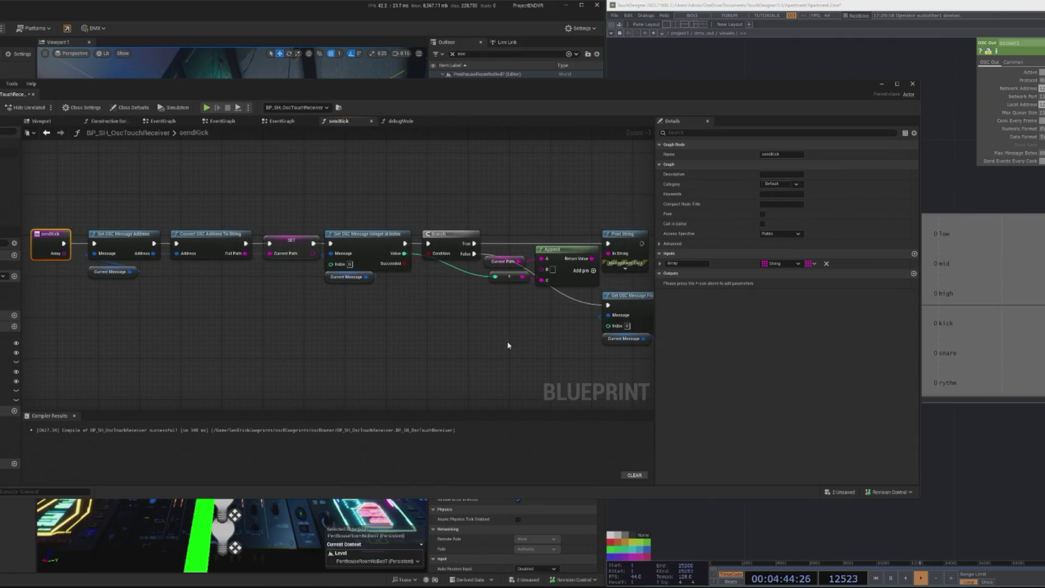
Move the Float At Index node group lower and shift the upper Print String to the right
left_click_drag(508, 345, 476, 345)
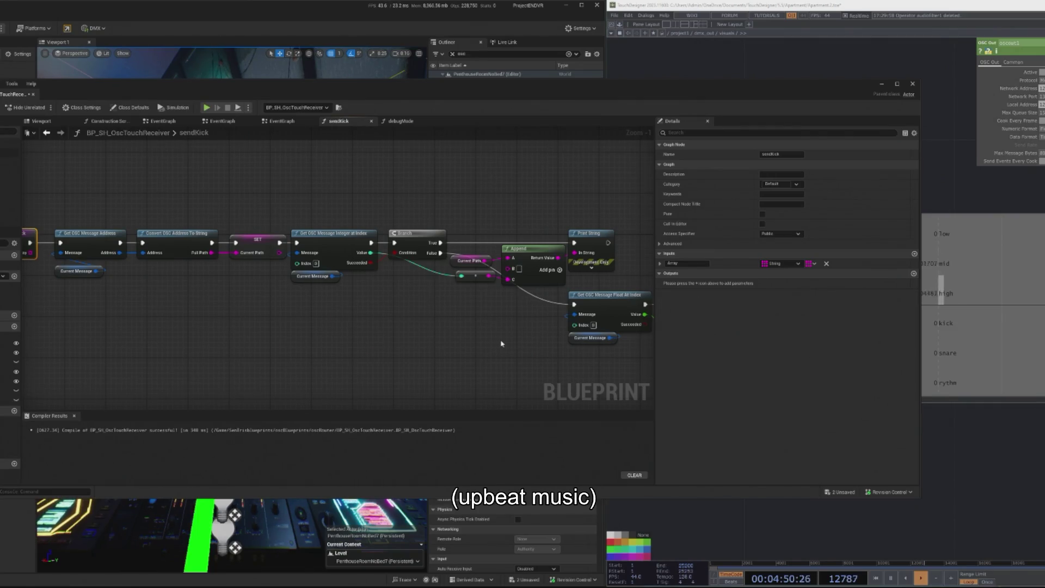
left_click_drag(501, 344, 429, 235)
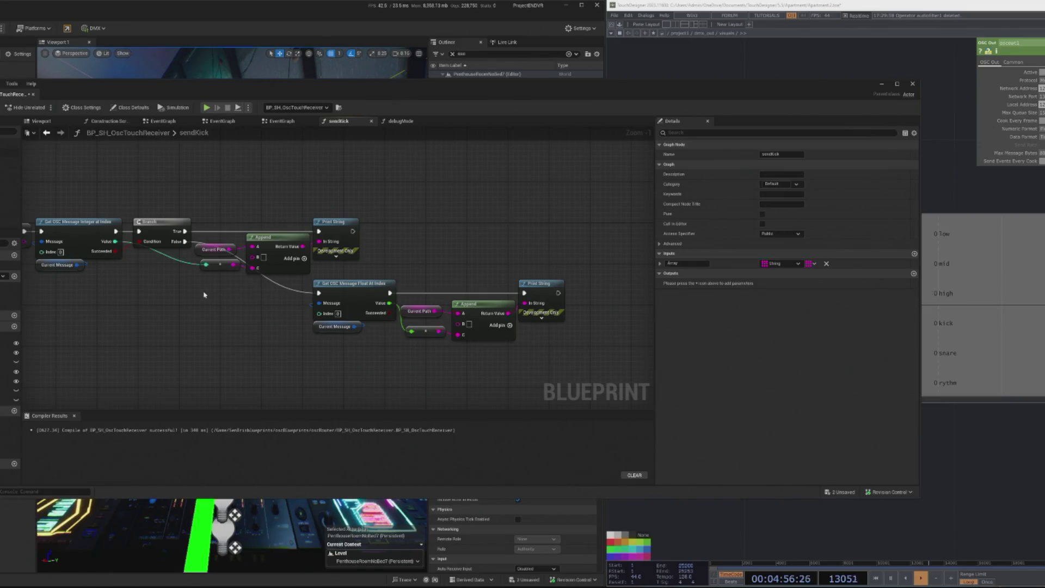
left_click_drag(199, 295, 548, 384)
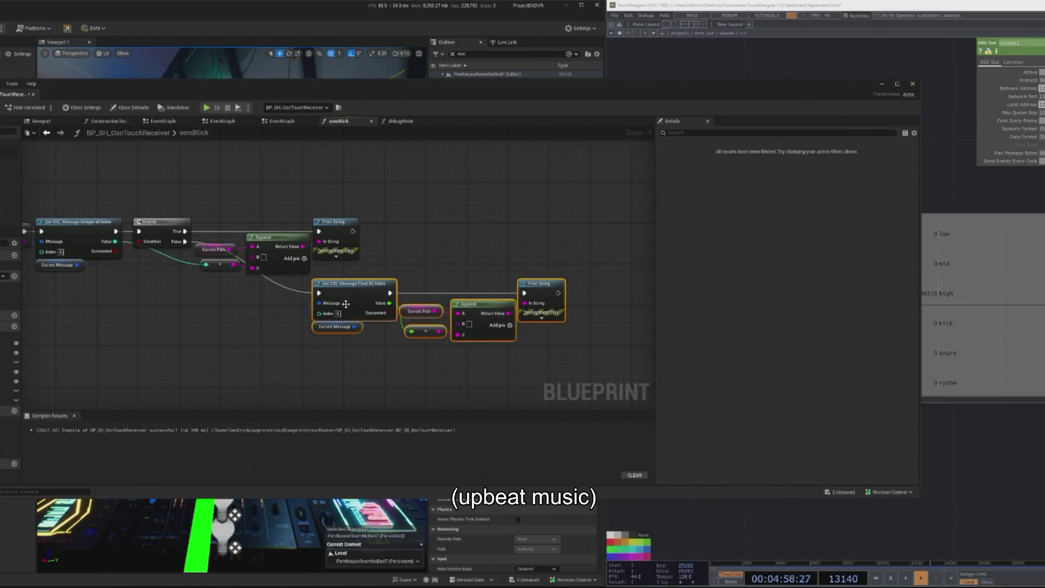
left_click_drag(351, 293, 336, 352)
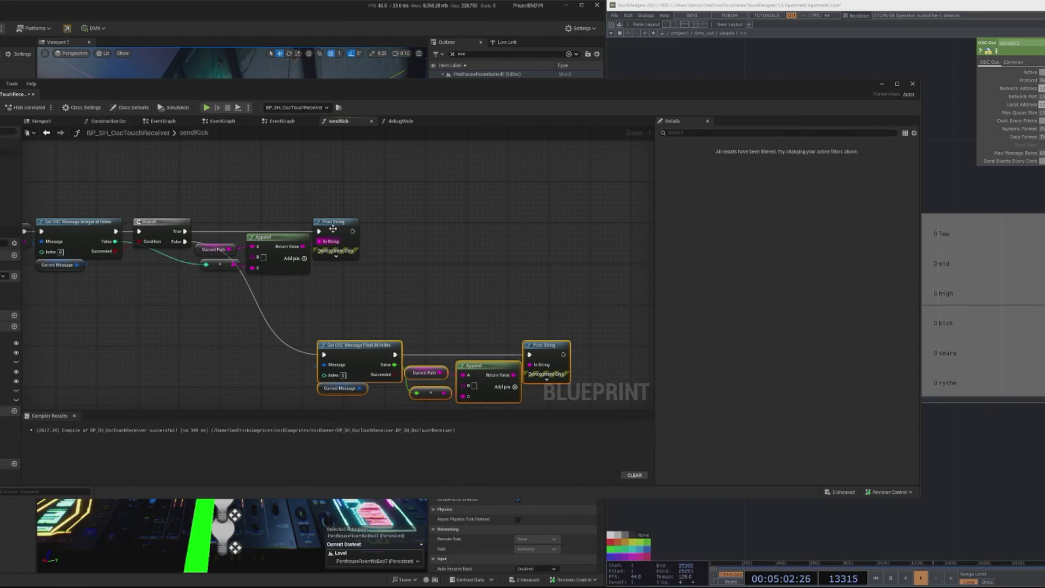
left_click_drag(326, 242, 419, 242)
left_click_drag(303, 246, 338, 248)
Pull comparison nodes off Append's Return Value, discarding the Equal Exactly (===) node
type("equ")
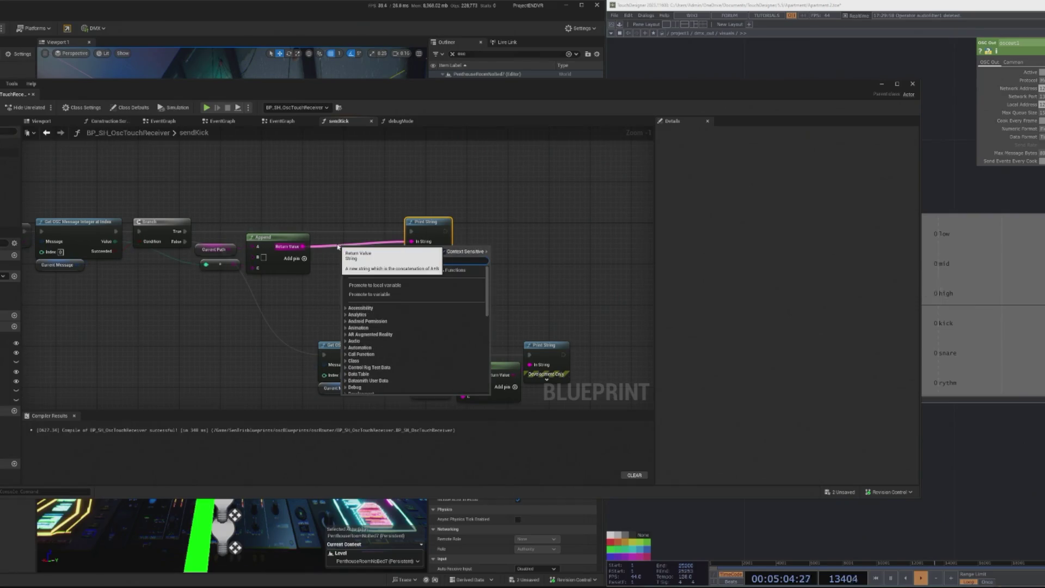
key("Return")
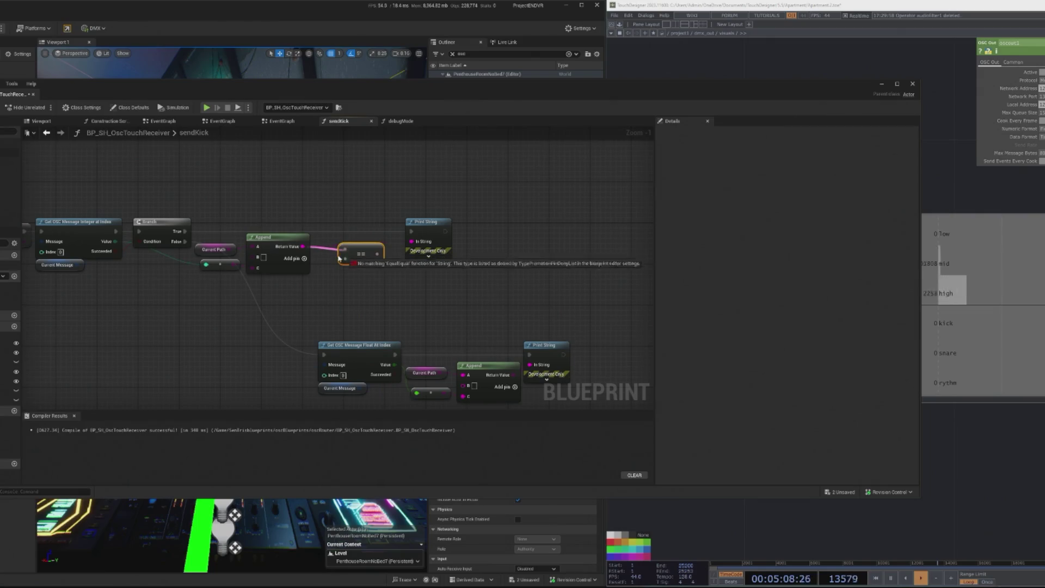
left_click(329, 251)
left_click_drag(302, 246, 327, 281)
type("eq")
key("Return")
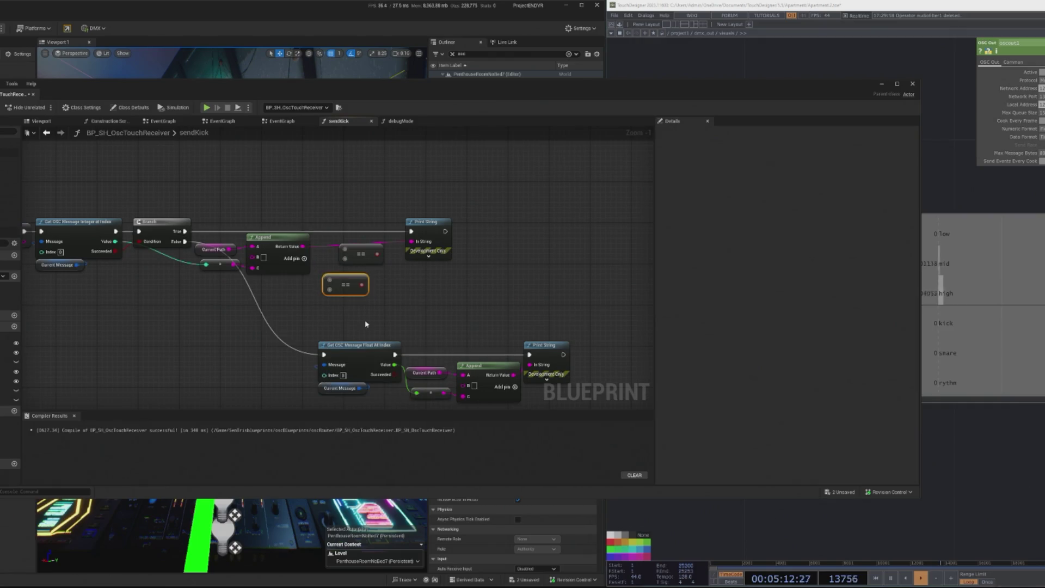
left_click_drag(303, 246, 306, 302)
type("eq")
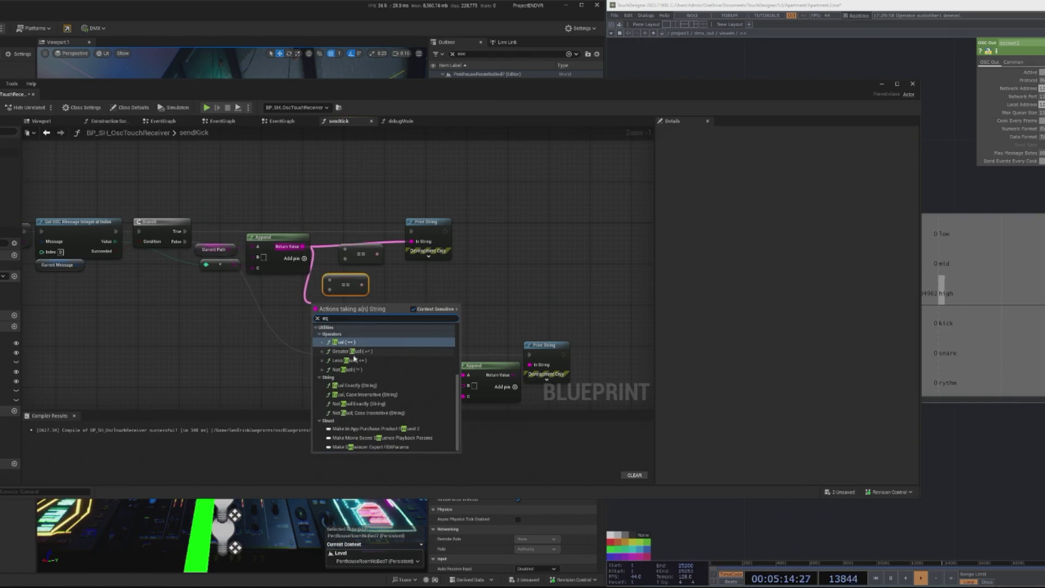
left_click(355, 387)
scroll(345, 313, "up", 1)
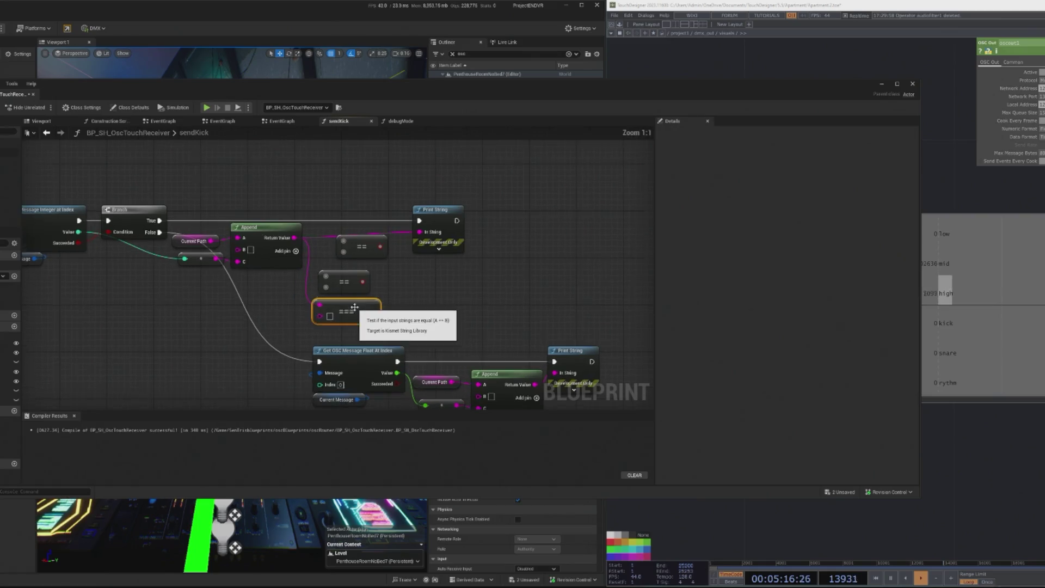
key("Delete")
Add an Equal (String) check of the appended path against 'kick' and delete the spare comparisons
left_click_drag(294, 238, 306, 285)
type("equal")
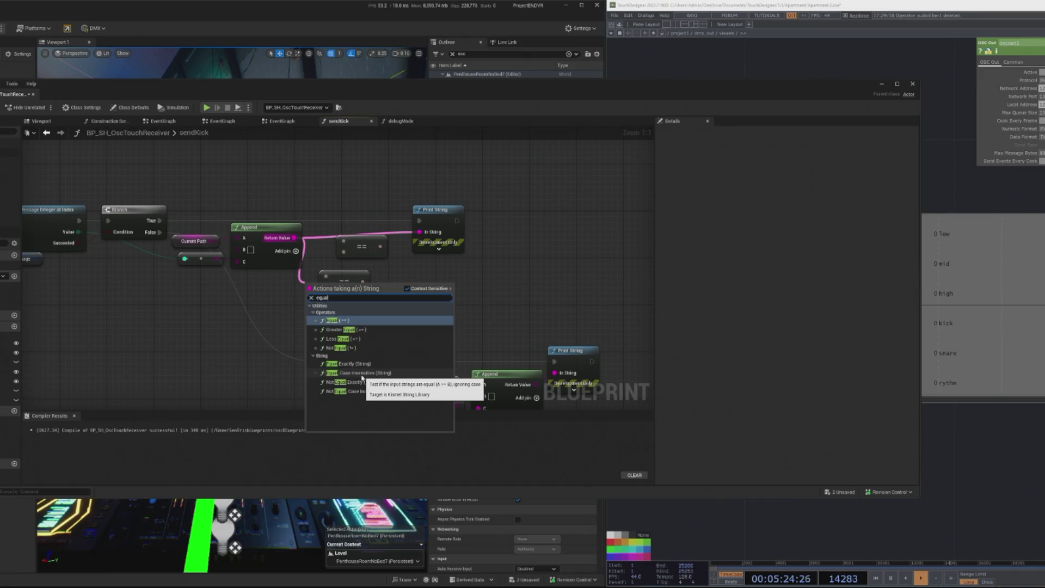
left_click(362, 375)
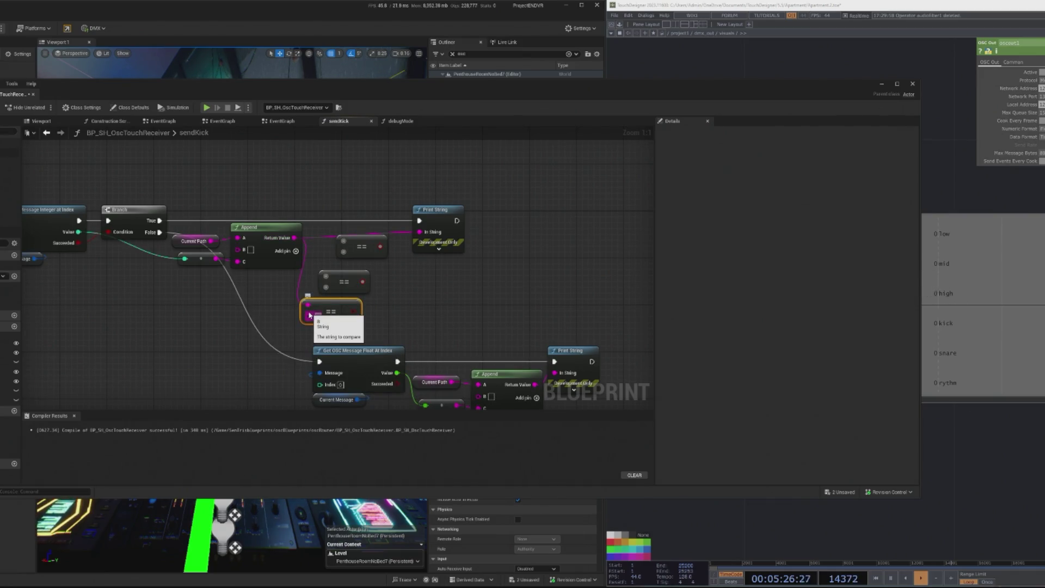
left_click(322, 315)
type("kick")
left_click(344, 282)
key("Delete")
left_click(361, 250)
key("Delete")
Add a Branch driven by the kick check and feed the first Branch's True output into it
mouse_move(359, 311)
left_mouse_down()
mouse_move(339, 244)
mouse_move(349, 251)
left_mouse_up()
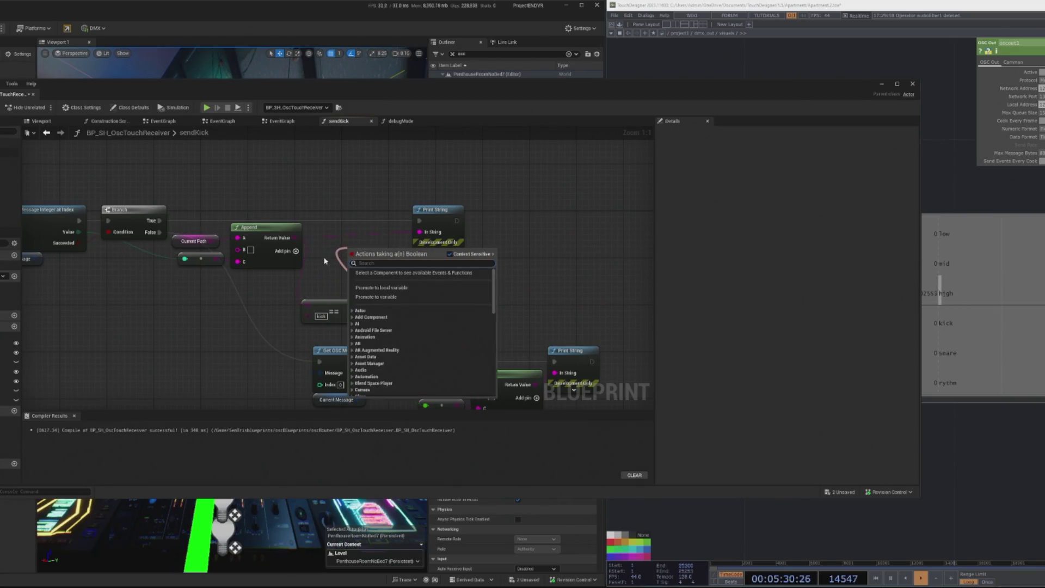
type("branch")
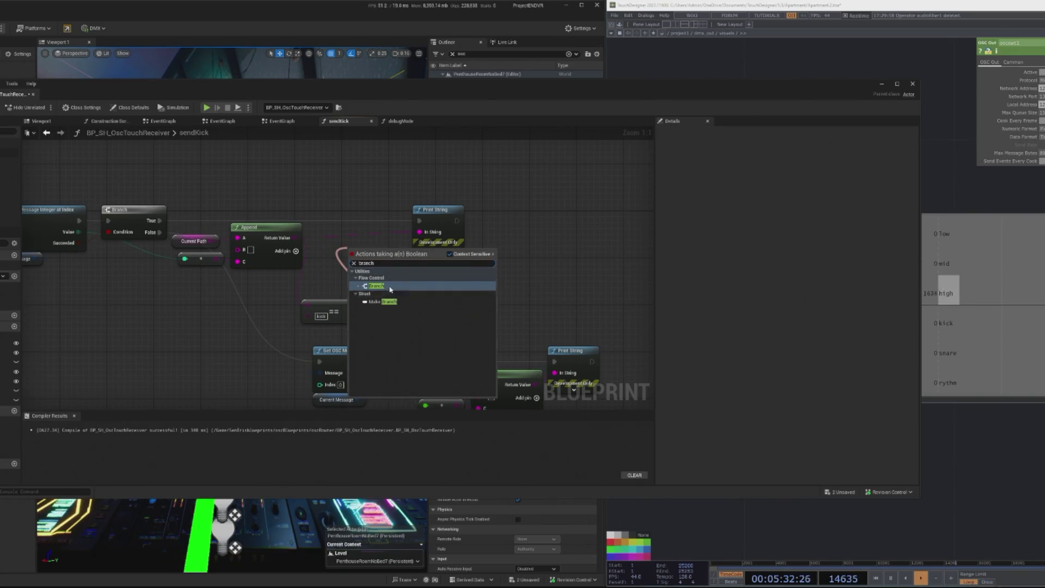
left_click(375, 286)
left_click_drag(362, 245, 339, 209)
left_click_drag(160, 221, 325, 220)
left_click_drag(337, 303, 355, 244)
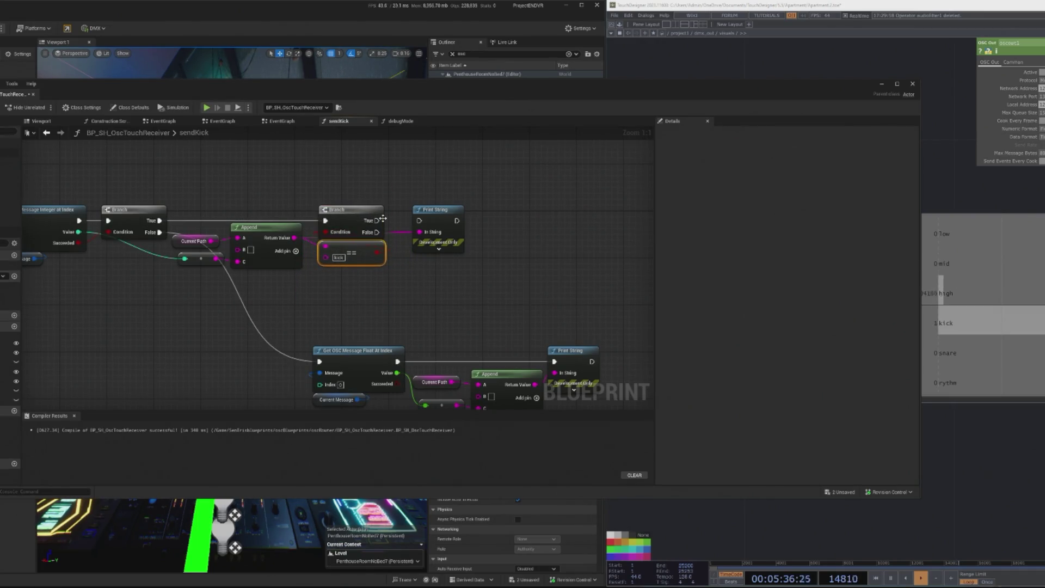
scroll(327, 302, "down", 1)
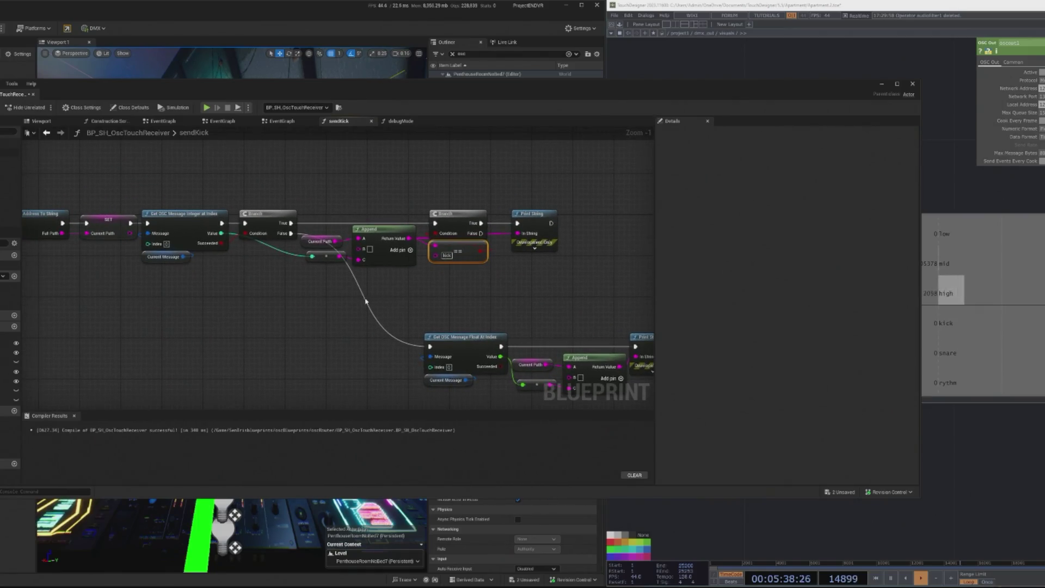
left_click_drag(369, 301, 404, 311)
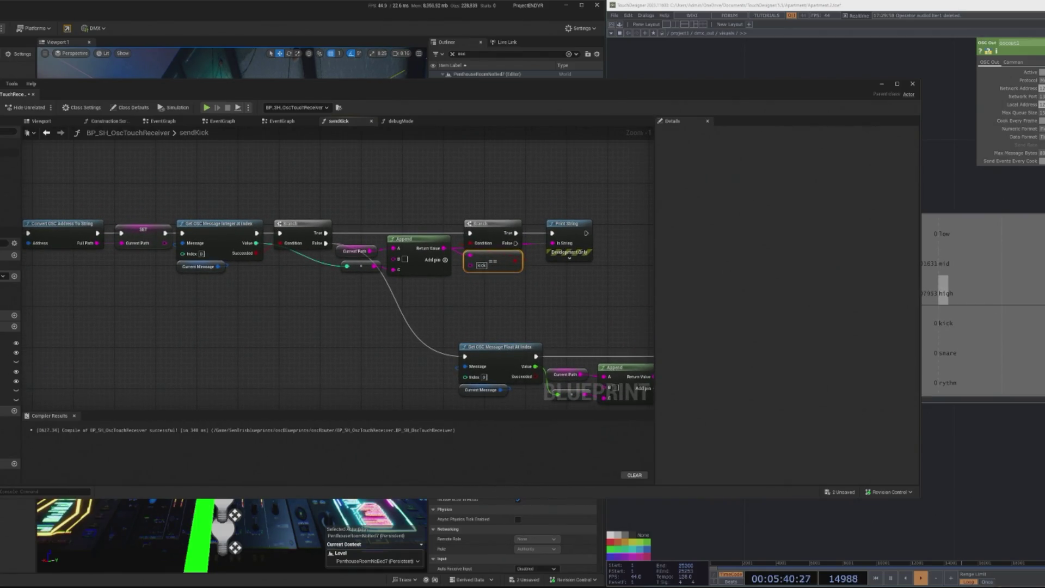
mouse_move(607, 104)
left_mouse_down()
mouse_move(608, 386)
mouse_move(591, 155)
left_mouse_up()
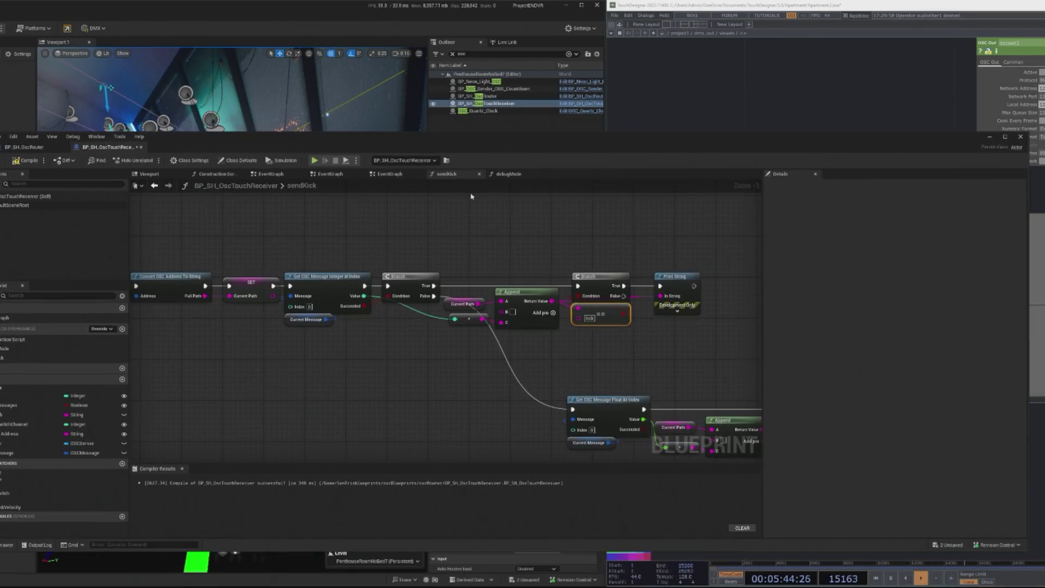
Compile the receiver Blueprint and run a quick Play In Editor test
left_click_drag(349, 321, 413, 325)
left_click(26, 164)
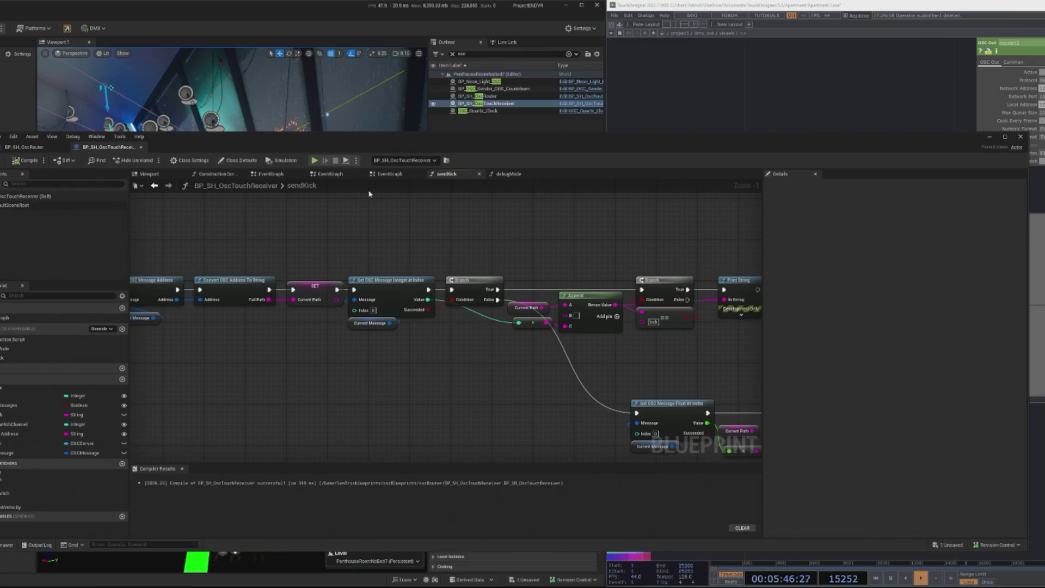
key("alt+p")
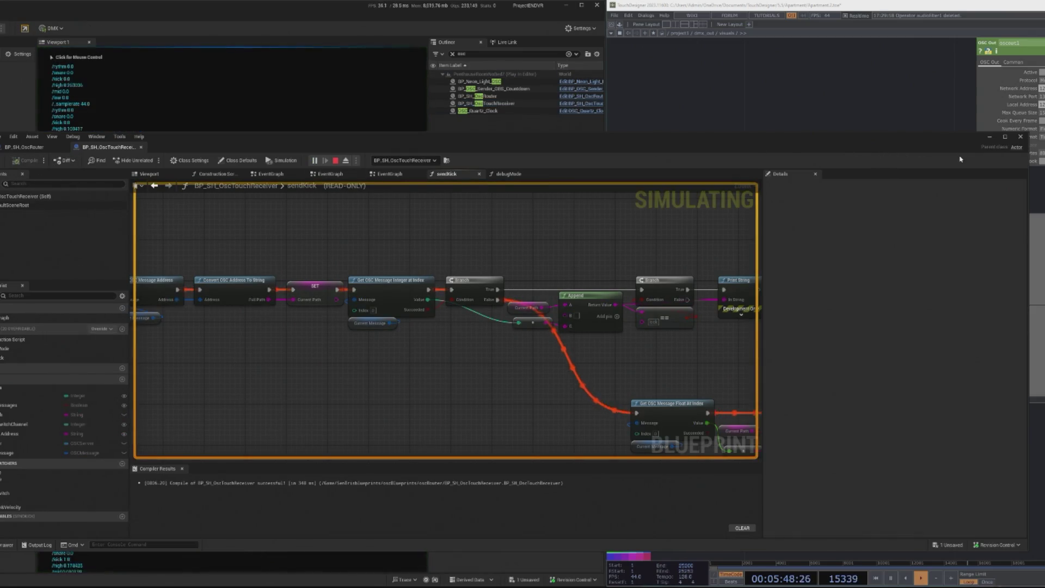
left_click(996, 138)
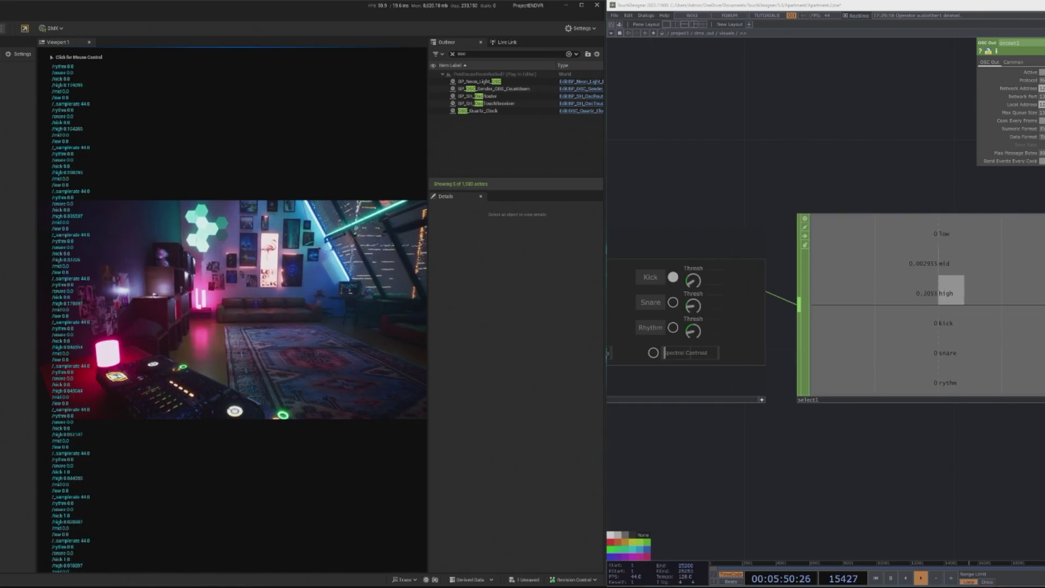
key("Escape")
Break the first Branch's False link to the Get OSC Message Float At Index chain
left_click(582, 103)
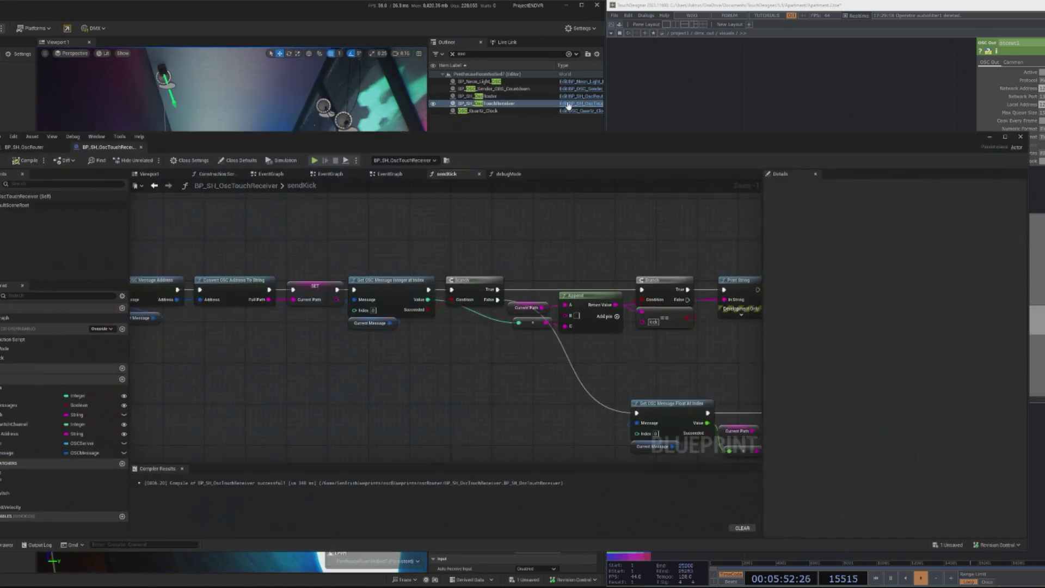
mouse_move(727, 340)
left_mouse_down()
mouse_move(597, 334)
mouse_move(487, 271)
mouse_move(506, 334)
left_mouse_up()
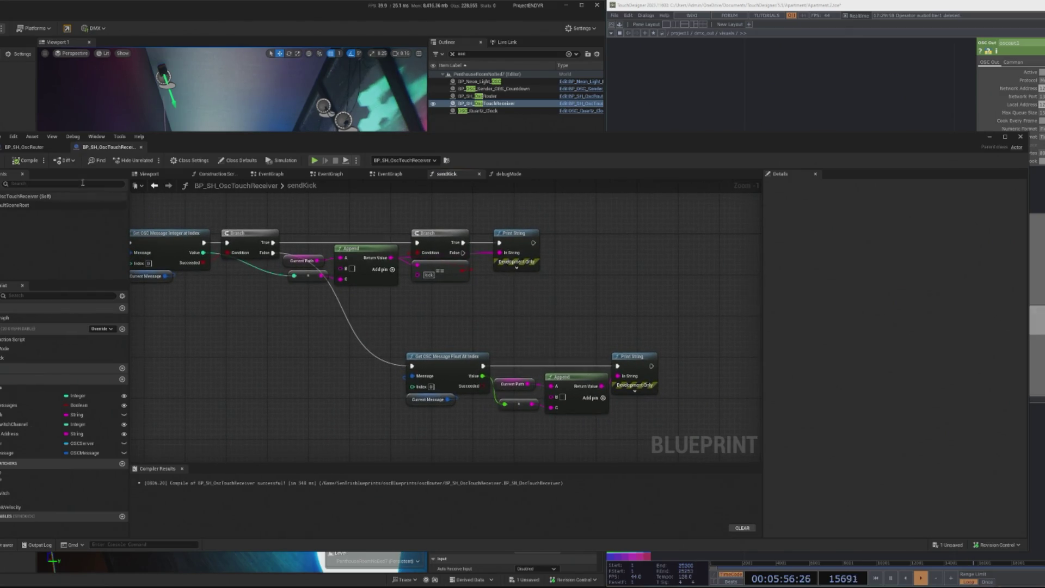
left_click(271, 254, "alt")
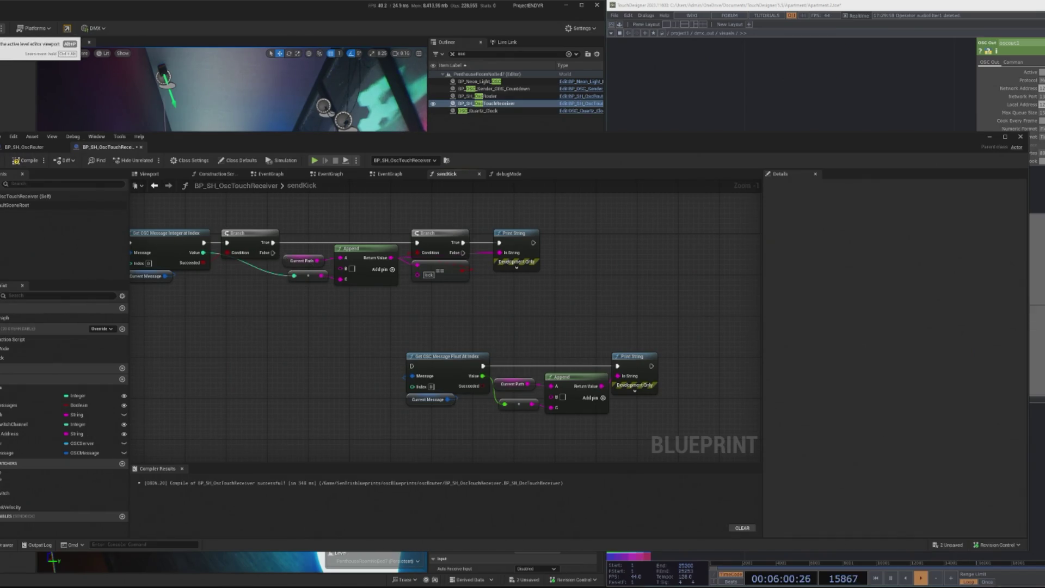
After a quick Simulate test, wire the first Branch's False output to Get OSC Message Float At Index
key("alt+s")
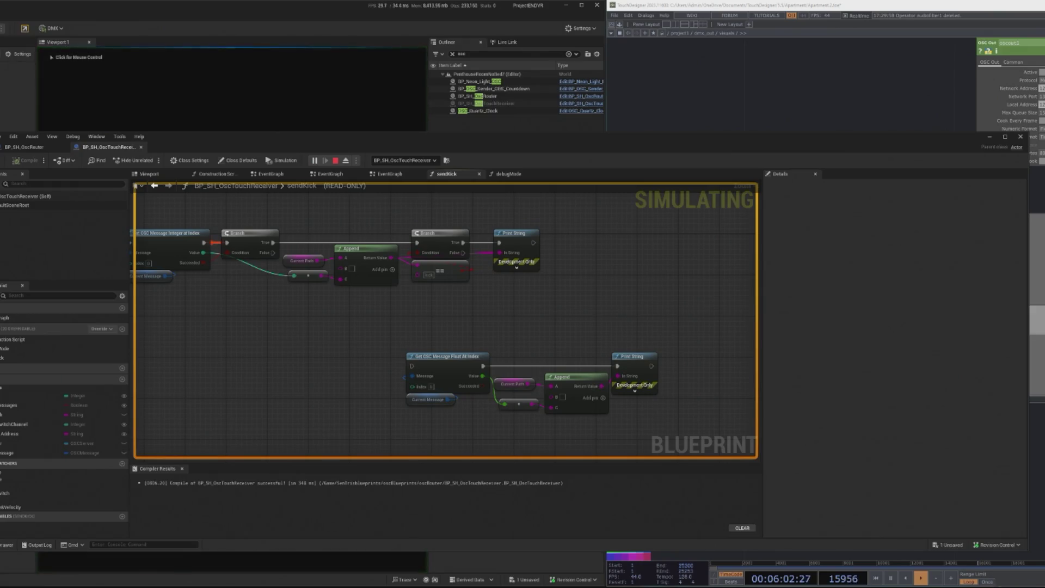
key("Escape")
left_click_drag(461, 338, 447, 322)
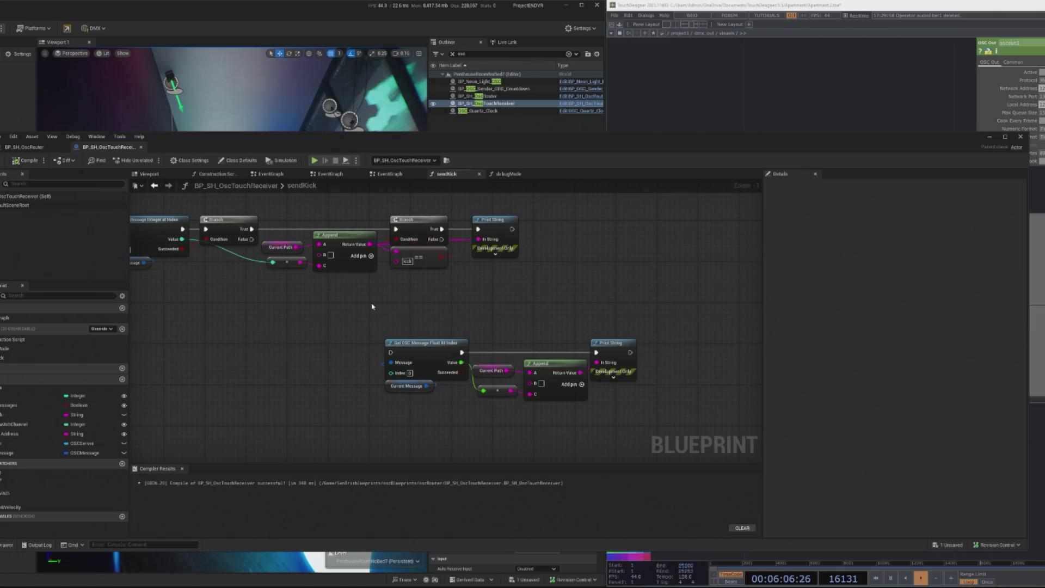
left_click_drag(370, 307, 408, 322)
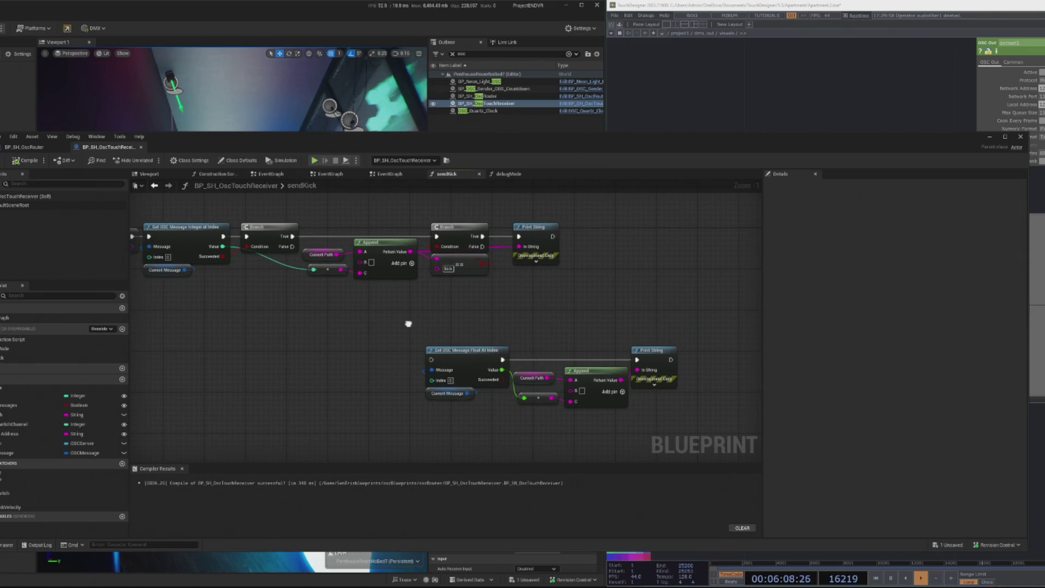
left_click_drag(293, 246, 431, 359)
Move the float-reading nodes left so they sit under the first Branch
left_click_drag(354, 359, 373, 360)
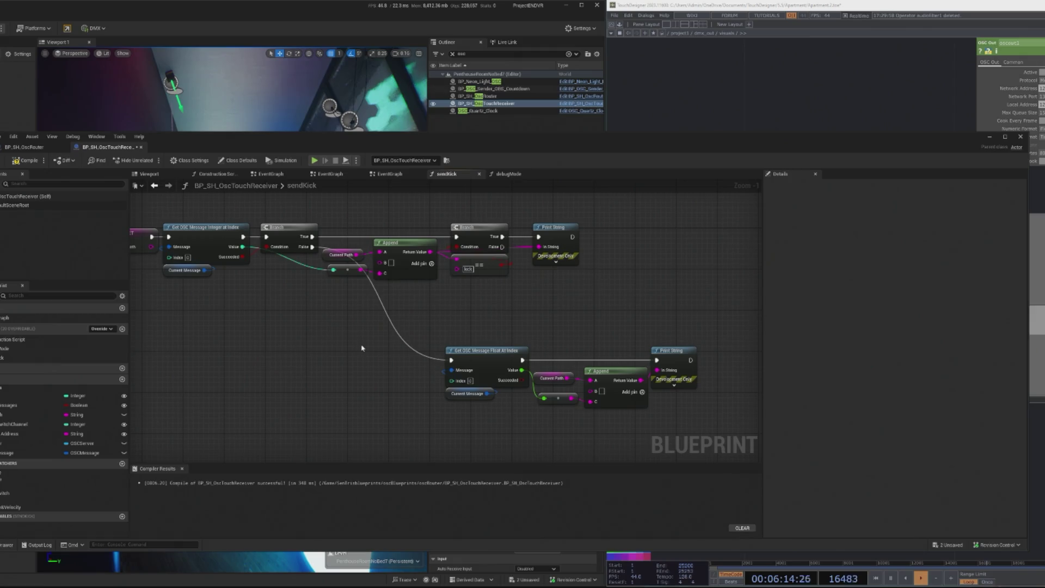
left_click_drag(360, 348, 370, 345)
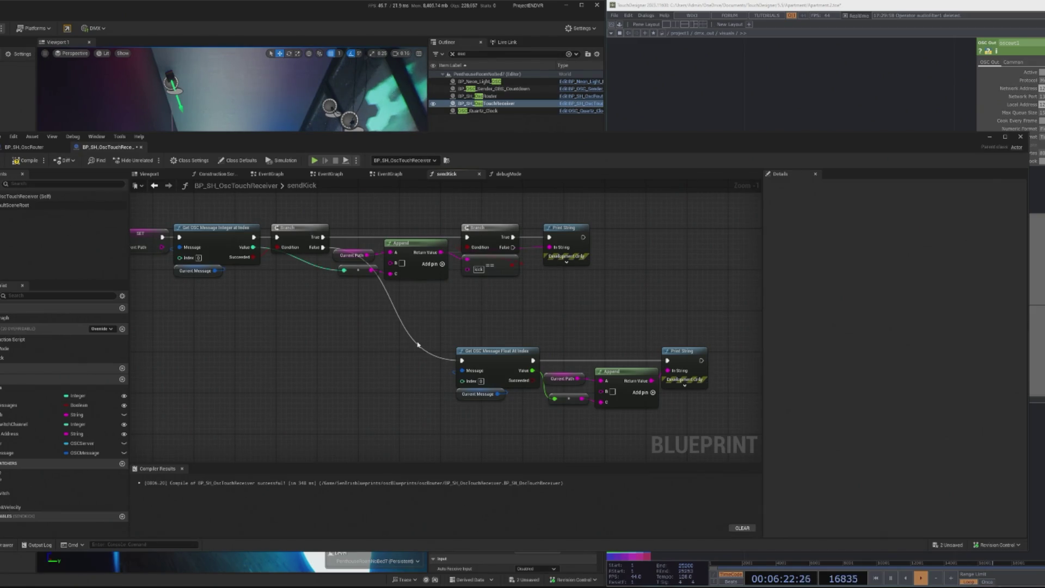
left_click_drag(425, 327, 404, 328)
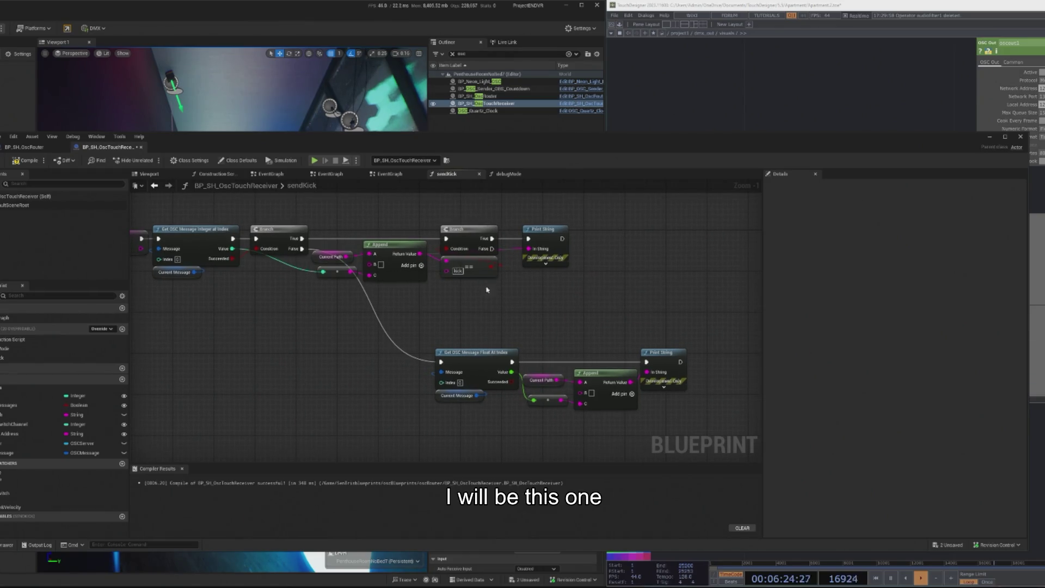
left_click_drag(352, 221, 544, 289)
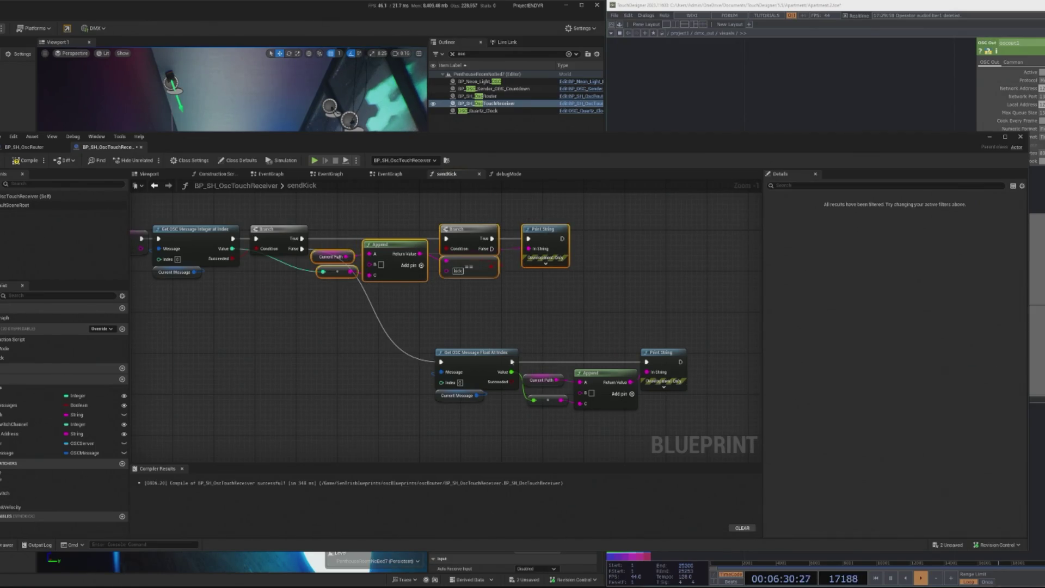
left_click_drag(444, 209, 465, 299)
left_click_drag(643, 348, 663, 348)
left_click_drag(413, 313, 621, 411)
left_click_drag(582, 370, 499, 371)
Delete the kick comparison node, then restore it with undo
scroll(498, 371, "up", 1)
left_click(498, 286)
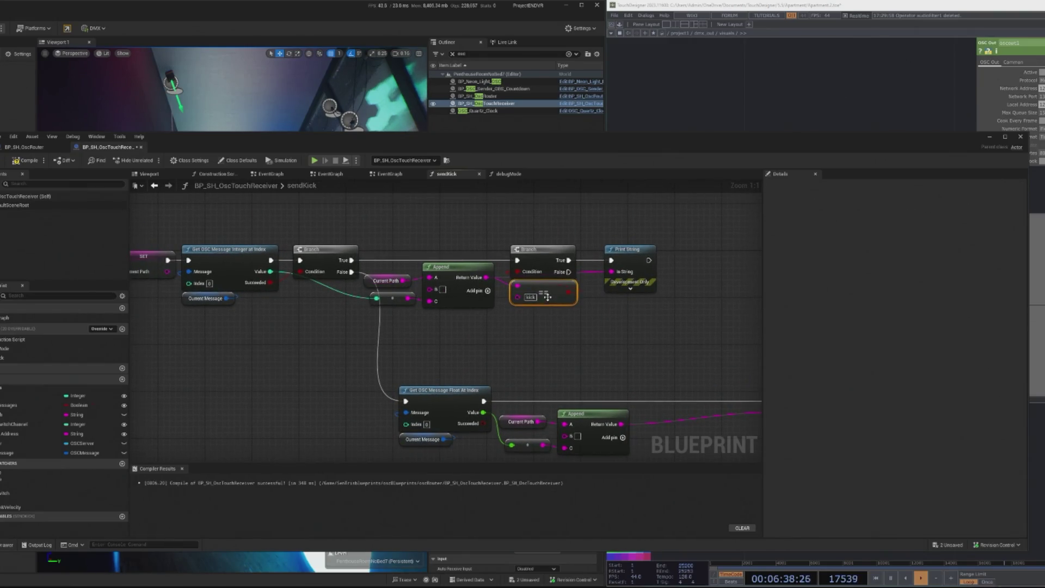
mouse_move(518, 320)
left_mouse_down()
mouse_move(478, 339)
mouse_move(369, 350)
mouse_move(290, 276)
mouse_move(250, 260)
left_mouse_up()
left_click(654, 303)
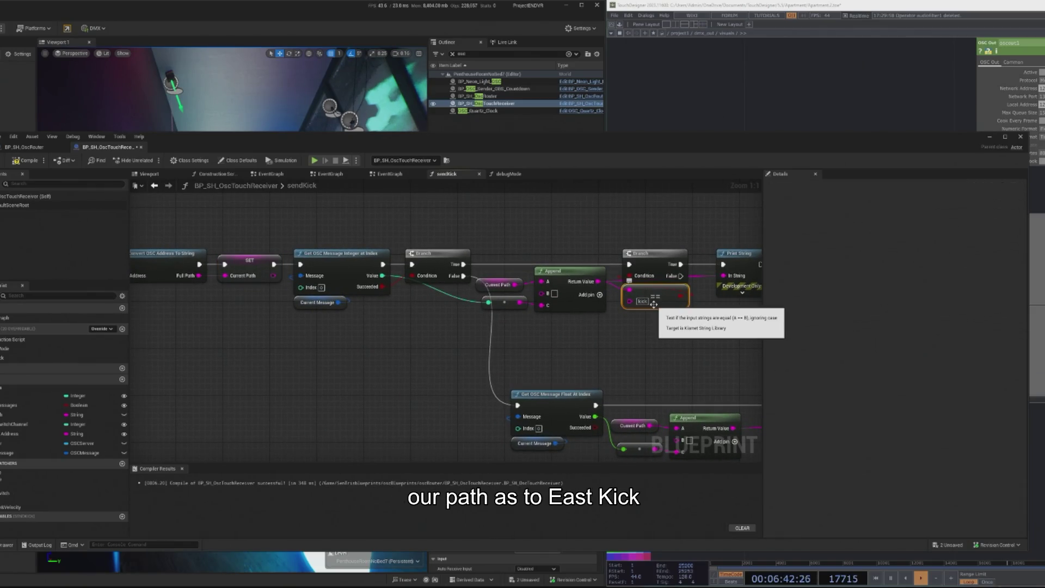
key("Delete")
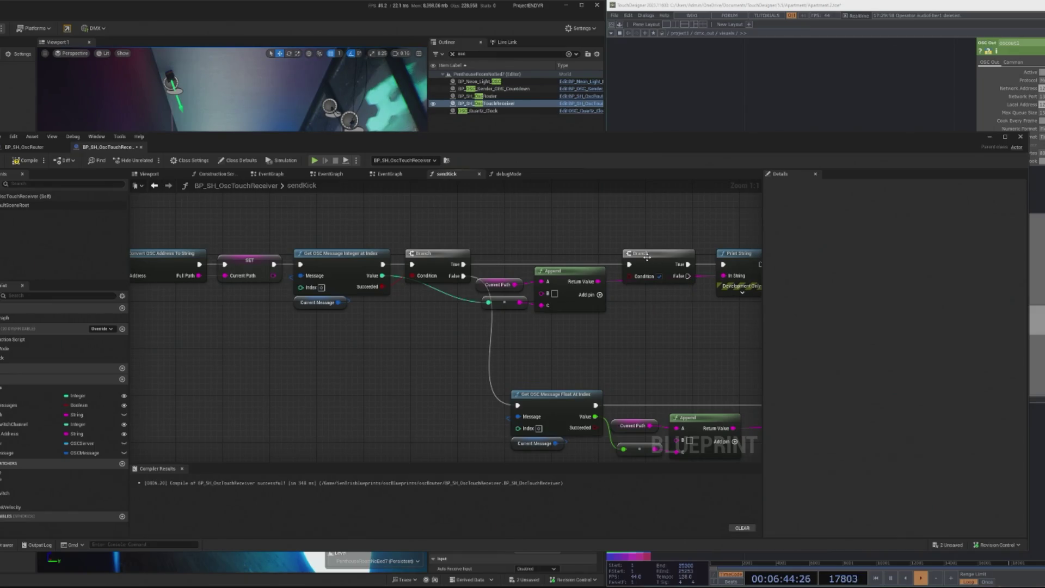
left_click(631, 251)
key("ctrl+z")
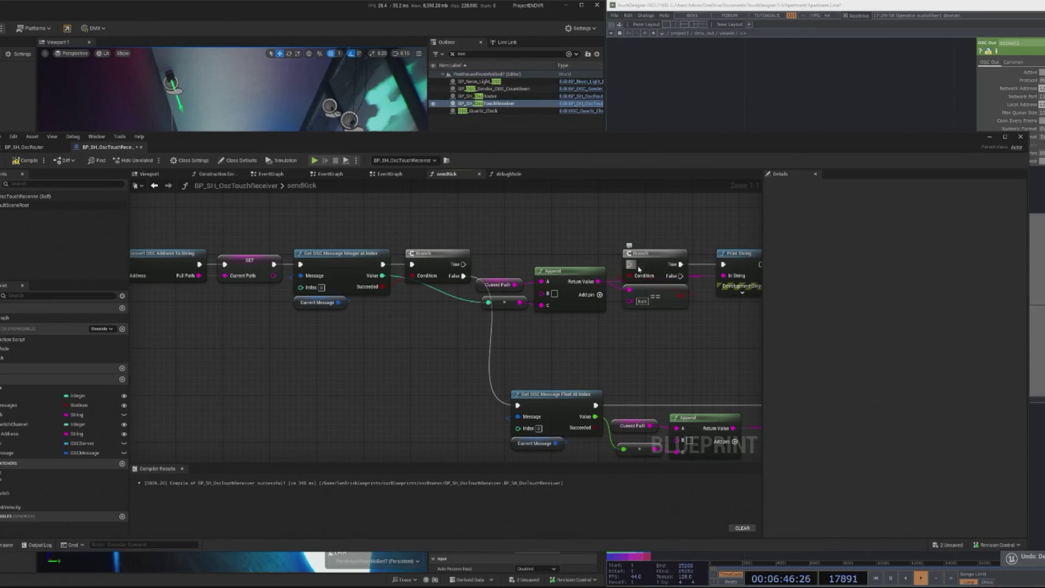
Place the kick Branch and its == check right after SET, shifting the integer-reading chain right
mouse_move(647, 266)
left_mouse_down()
mouse_move(405, 361)
mouse_move(327, 357)
left_mouse_up()
left_click(349, 391)
scroll(379, 349, "down", 2)
mouse_move(337, 255)
left_mouse_down()
mouse_move(389, 310)
mouse_move(678, 316)
left_mouse_up()
left_click_drag(389, 285, 490, 284)
left_click(348, 351)
scroll(349, 353, "up", 2)
mouse_move(343, 344)
left_mouse_down()
mouse_move(334, 254)
mouse_move(308, 293)
left_mouse_up()
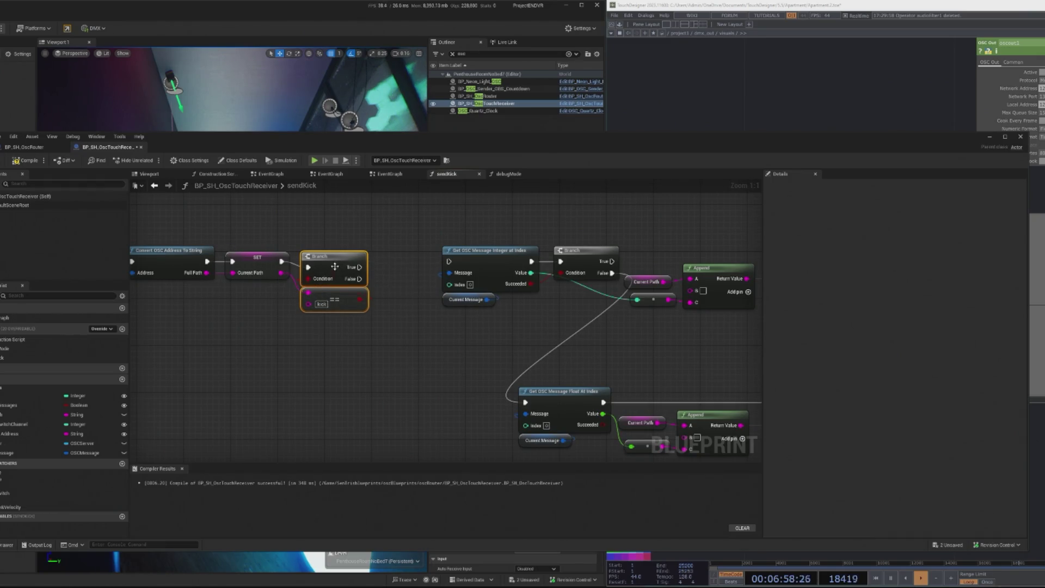
Wire the kick Branch's True output to Get OSC Message Integer at Index and recompile
left_click_drag(359, 267, 697, 264)
left_click(475, 379)
scroll(640, 329, "down", 1)
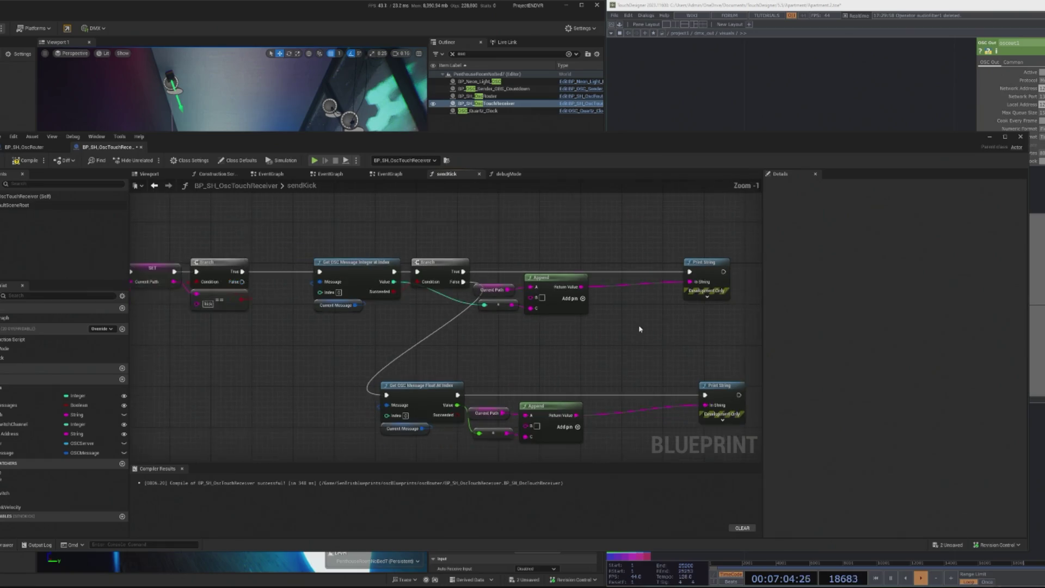
left_click(27, 161)
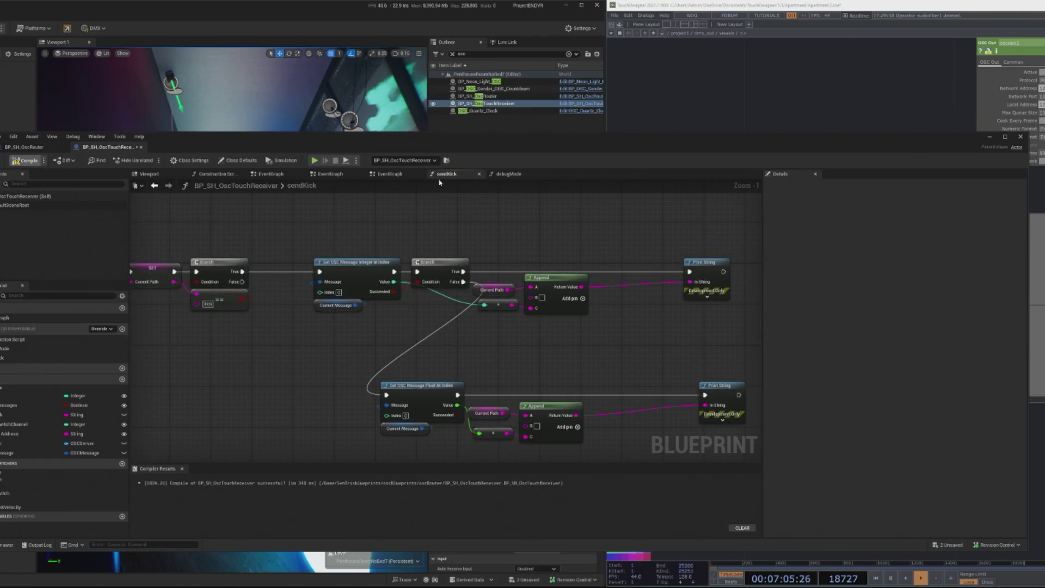
Test-play the level with the audio level viewer visible, then reopen BP_SH_OscTouchReceiver
left_click(989, 137)
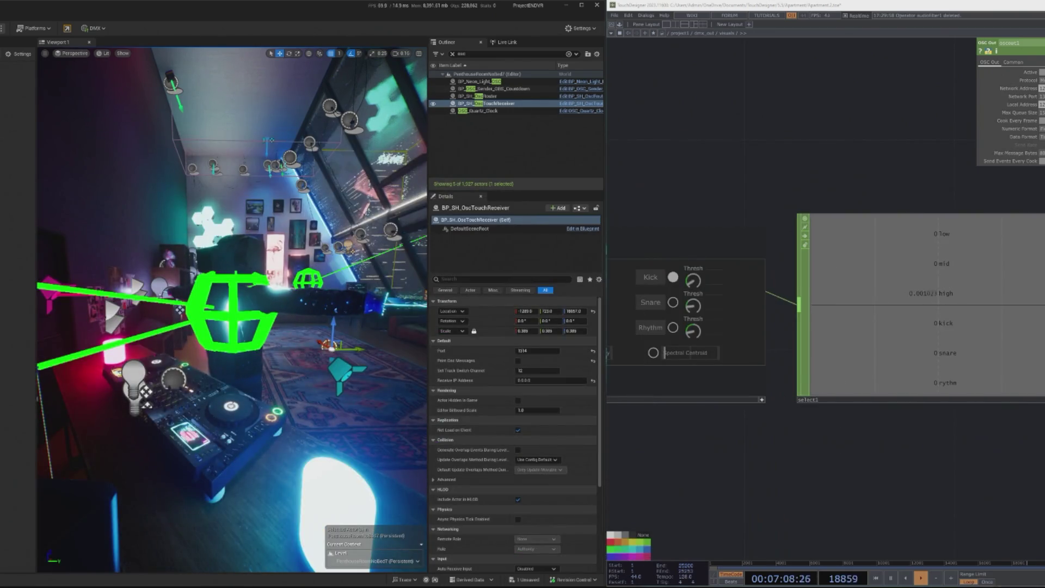
key("alt+p")
mouse_move(980, 342)
left_mouse_down()
mouse_move(665, 342)
mouse_move(904, 340)
left_mouse_up()
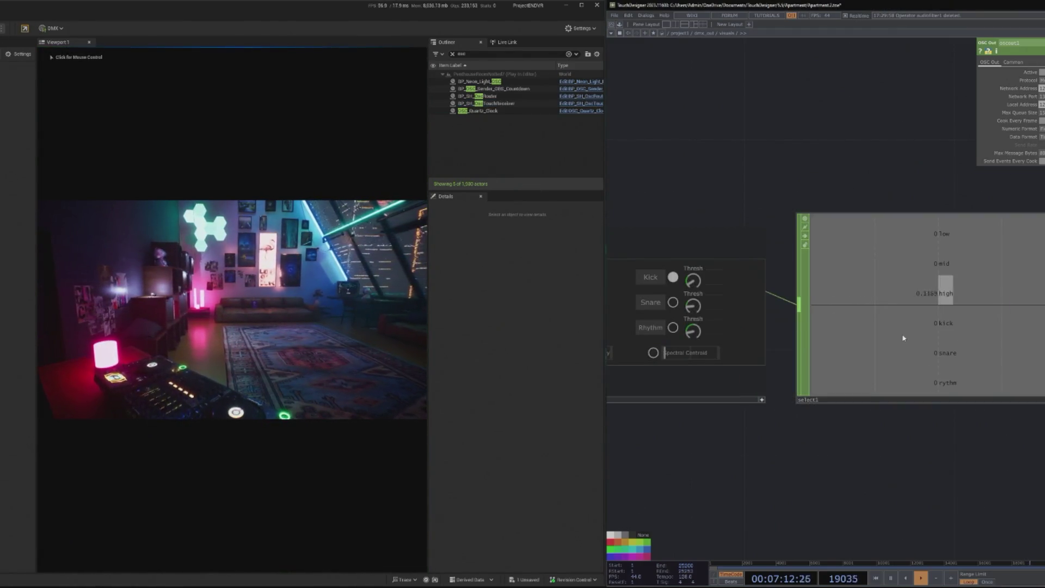
key("Escape")
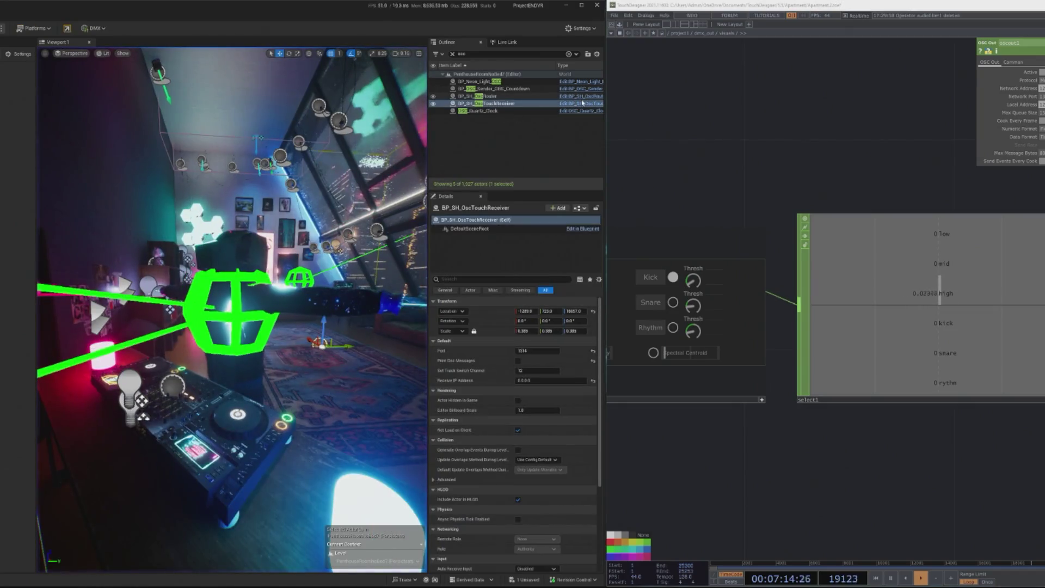
left_click(570, 103)
Replace the == check with a String Contains on Current Path driving the Branch Condition, then simulate
scroll(228, 325, "up", 1)
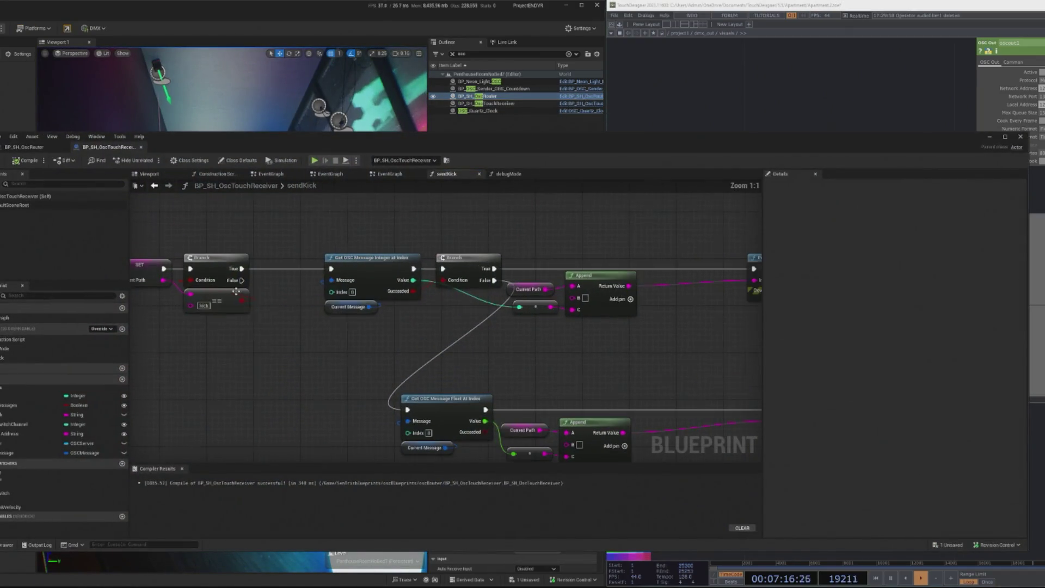
scroll(276, 333, "up", 1)
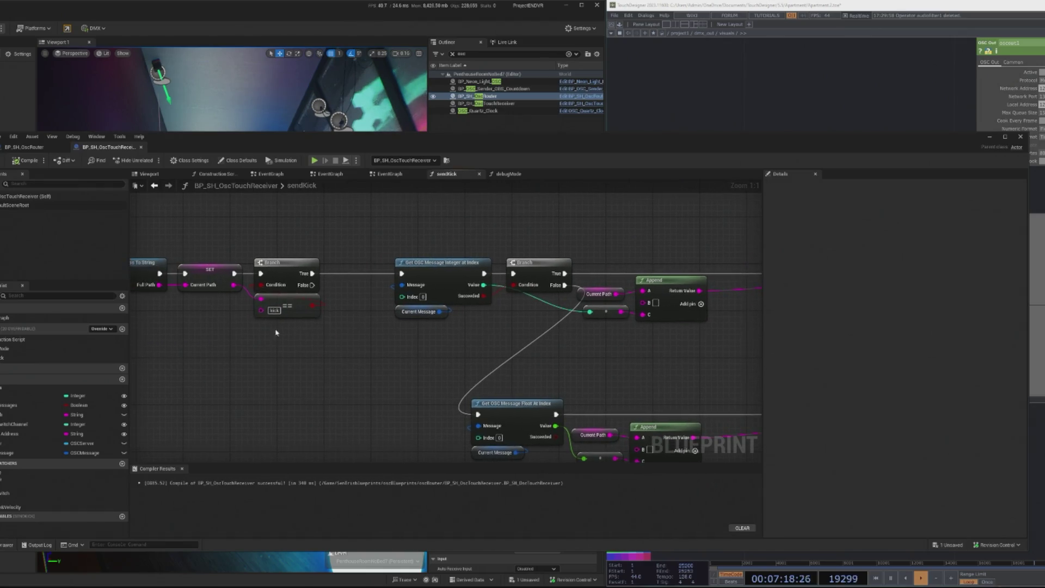
left_click(287, 310)
key("Delete")
left_click_drag(234, 284, 243, 334)
type("contains")
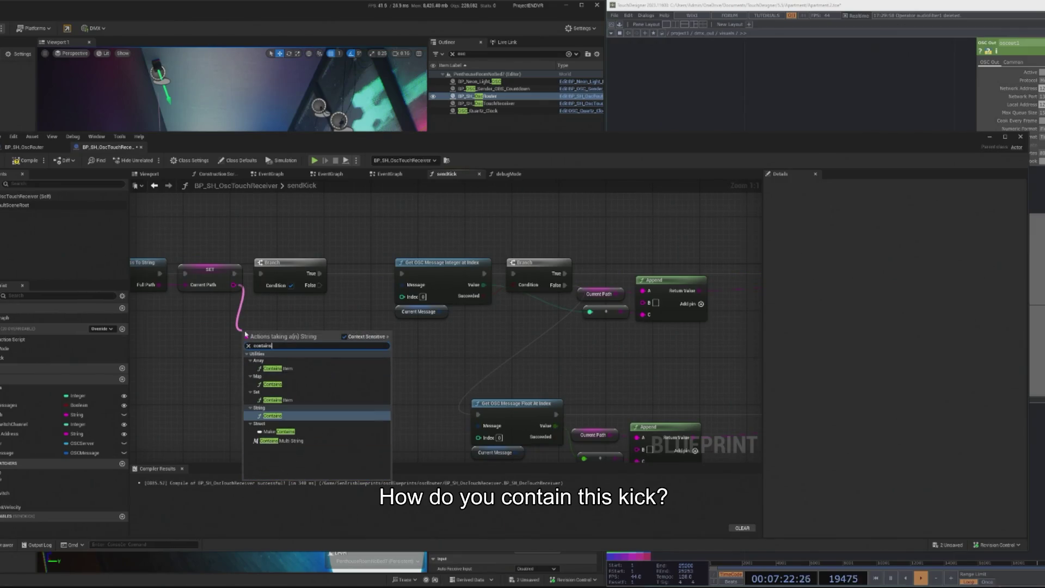
left_click(272, 415)
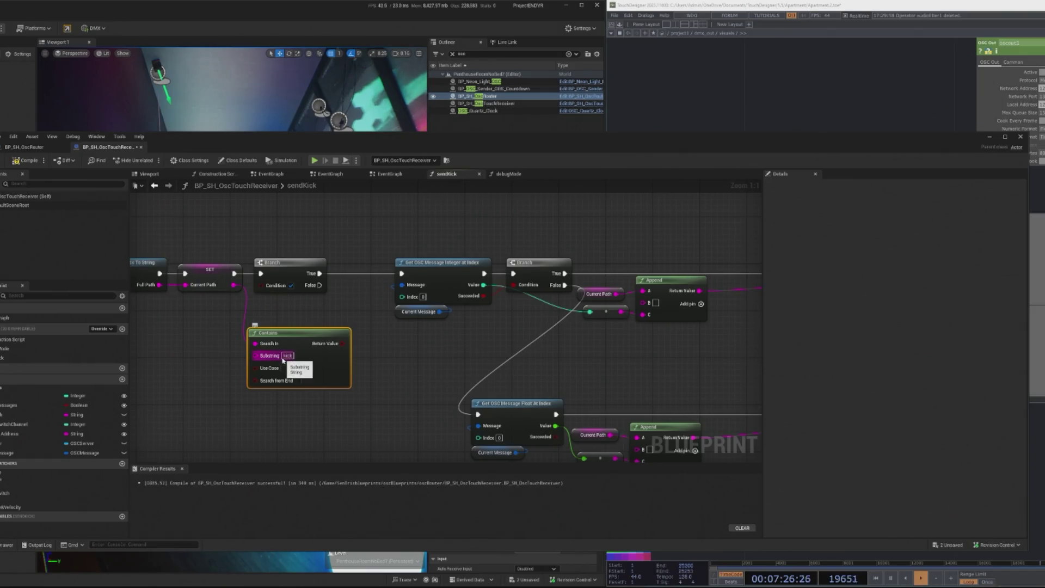
left_click_drag(261, 284, 342, 344)
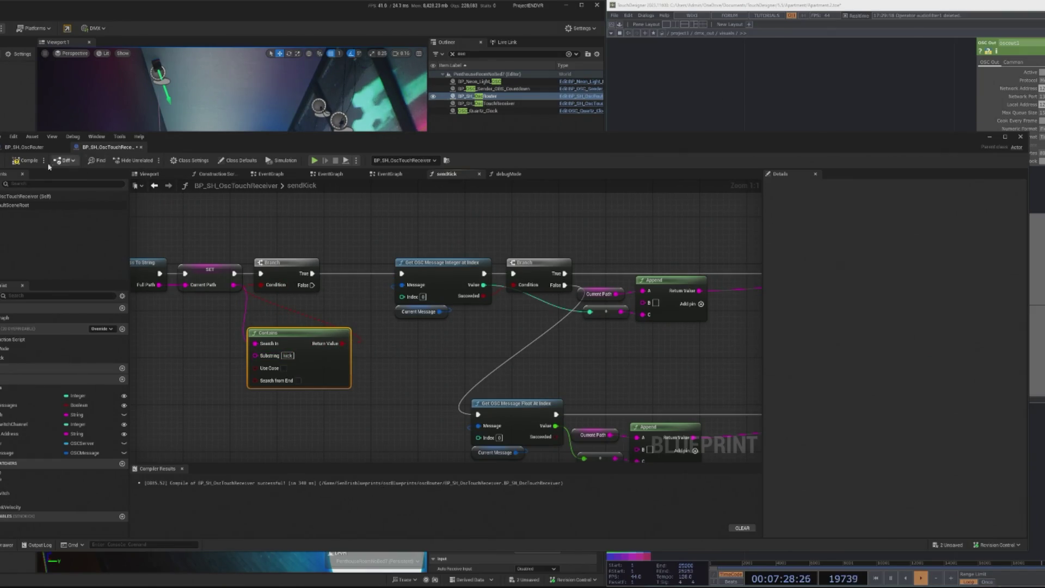
left_click(316, 161)
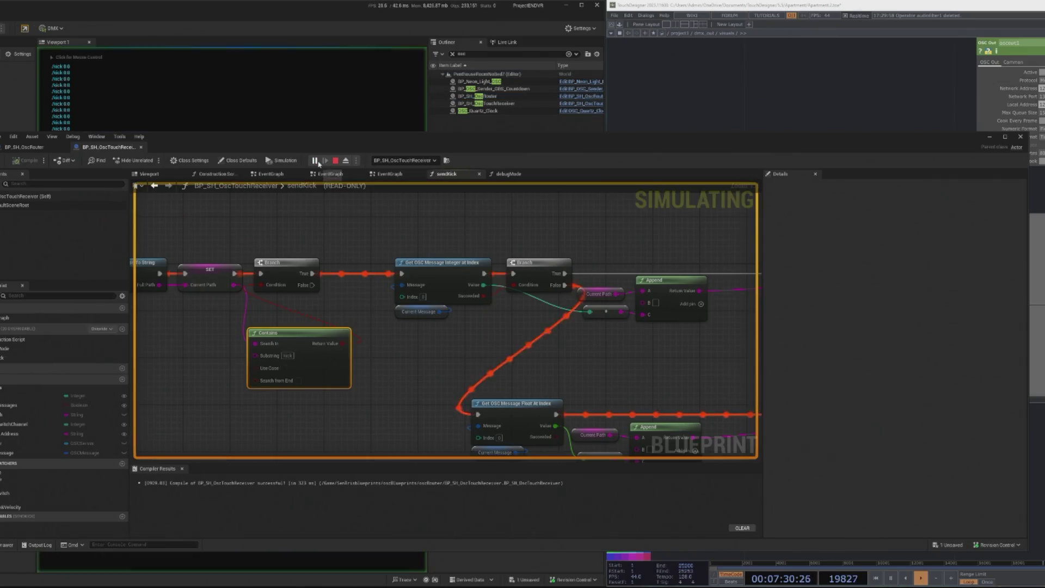
left_click(990, 137)
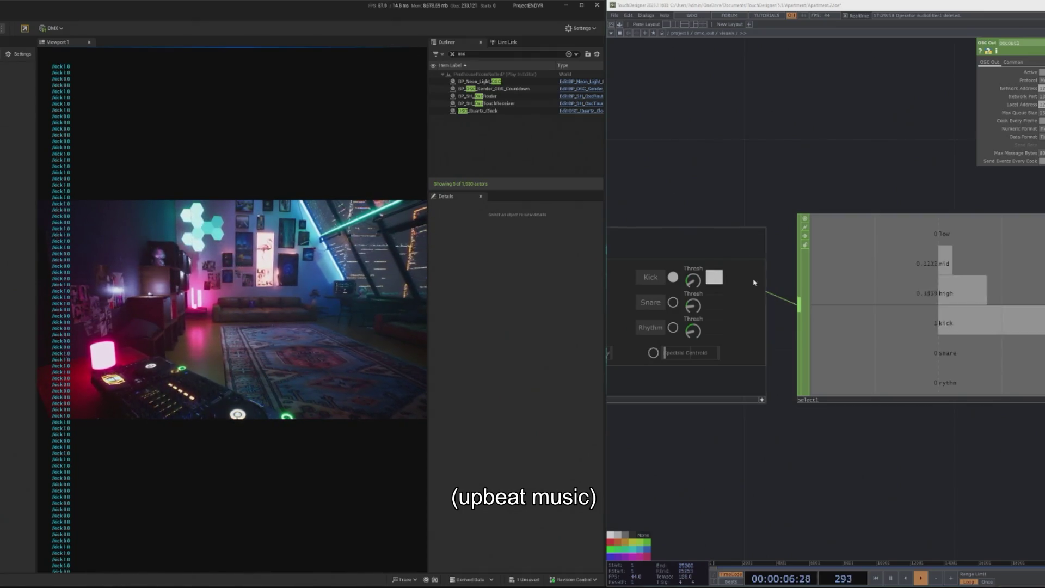
Watch the running level's log of /kick values flipping between 0.0 and 1.0
scroll(819, 452, "down", 2)
Raise the Snare threshold on TouchDesigner's audio analysis panel, then stop the play session
scroll(812, 442, "down", 1)
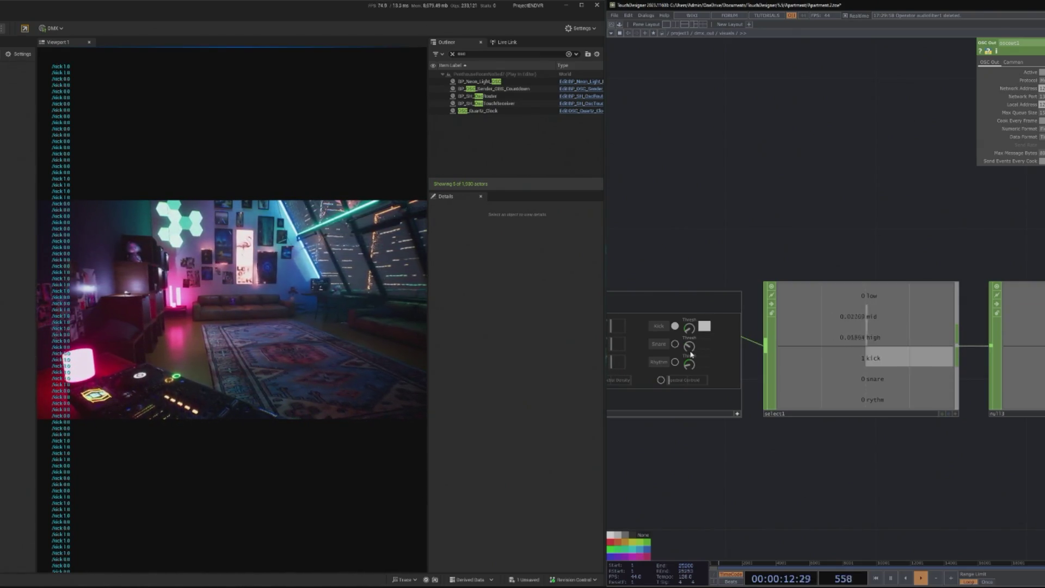
scroll(689, 355, "left", 3)
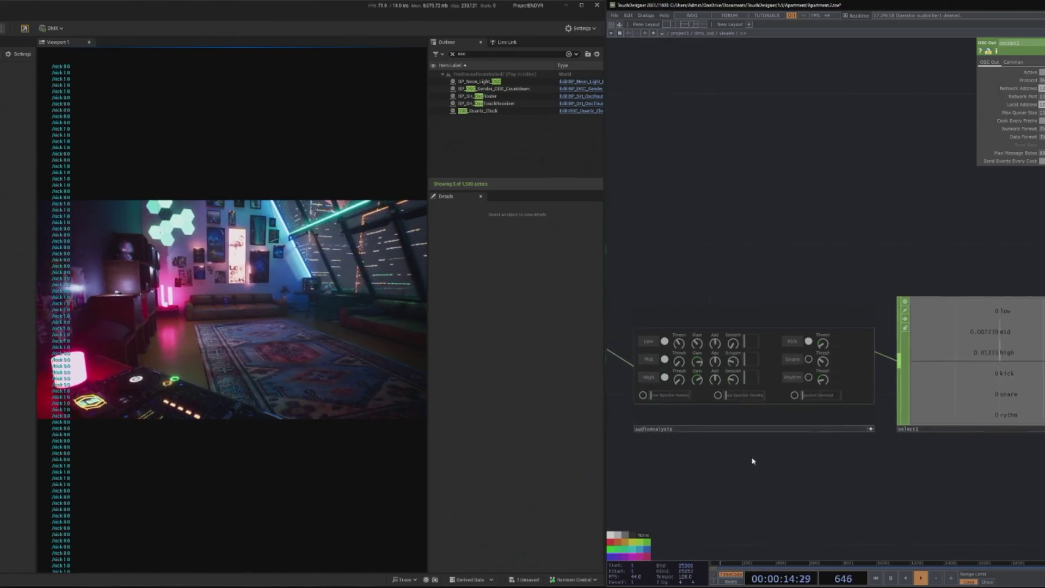
scroll(659, 404, "right", 1)
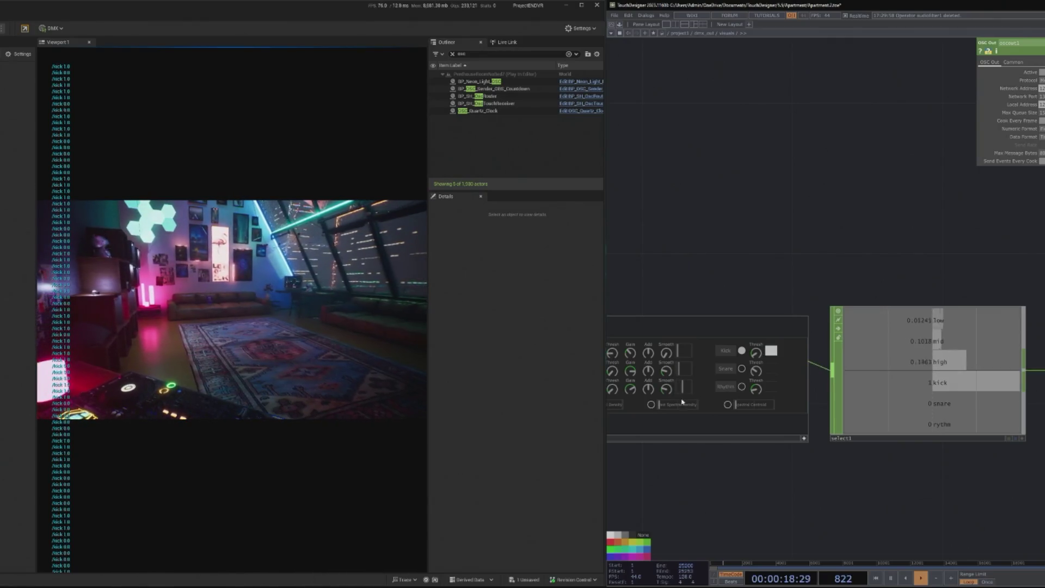
scroll(757, 375, "up", 3)
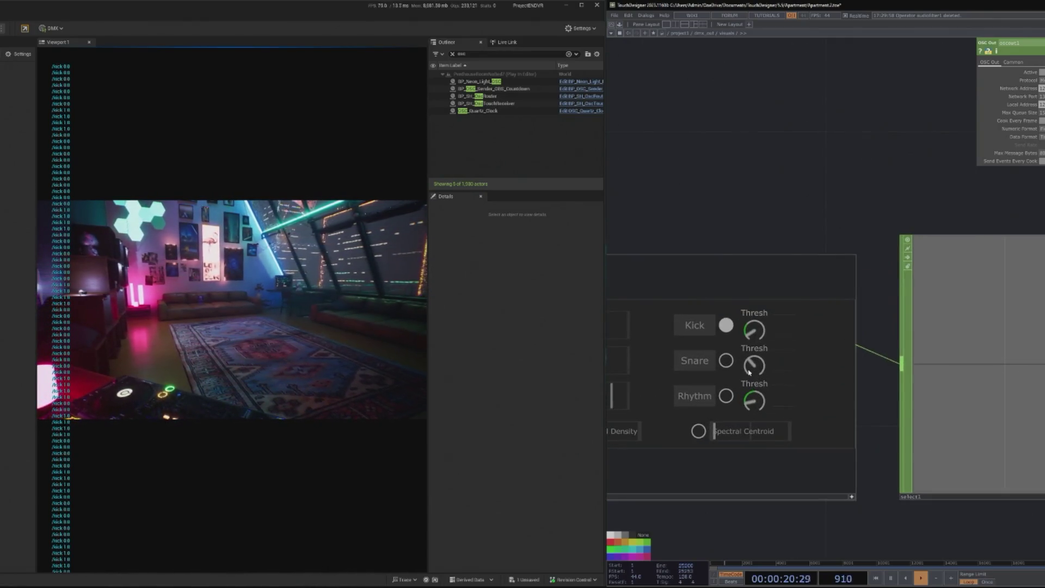
scroll(719, 479, "right", 5)
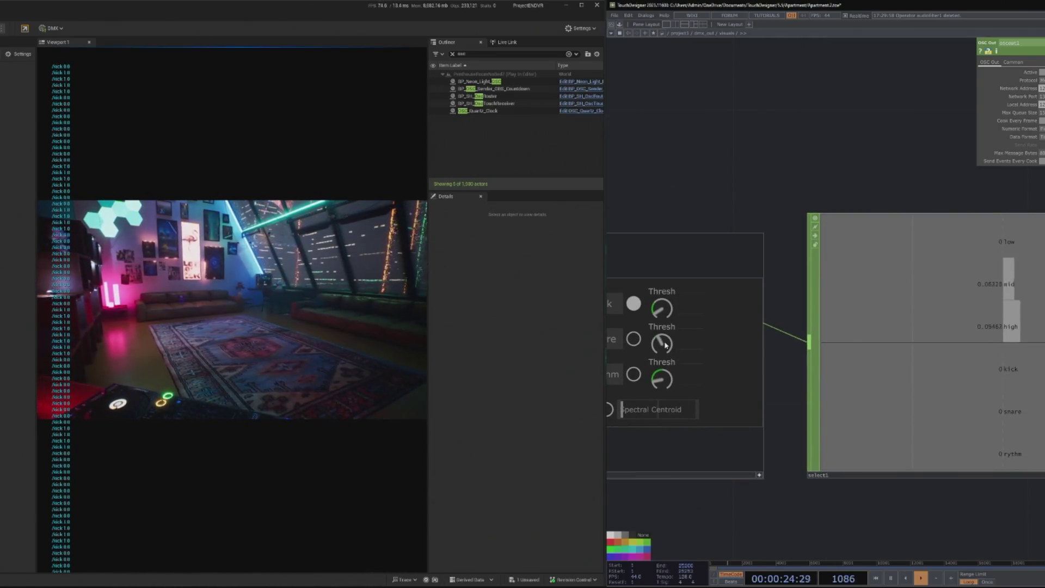
scroll(697, 299, "left", 2)
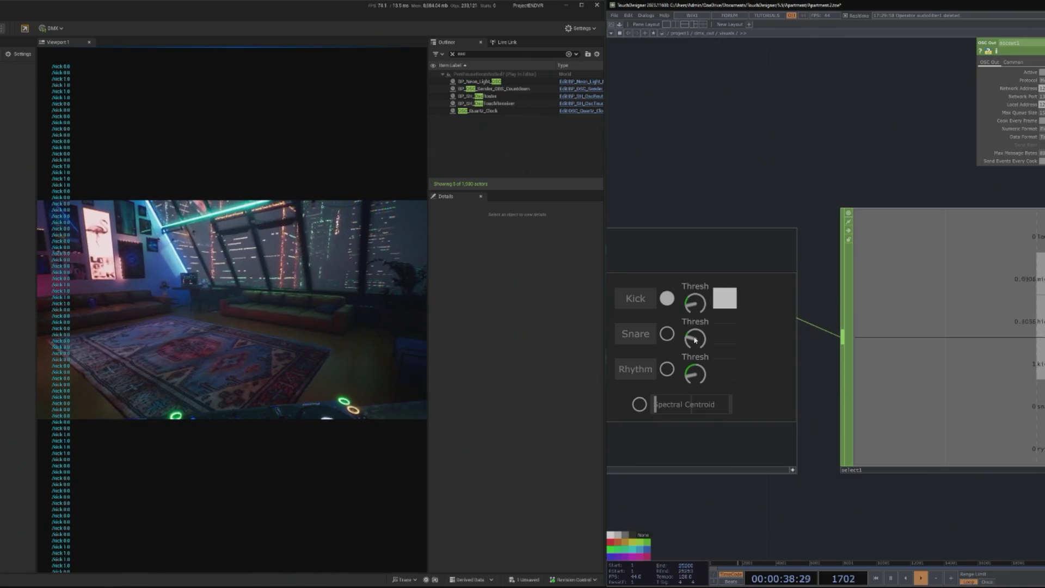
left_click_drag(695, 340, 694, 334)
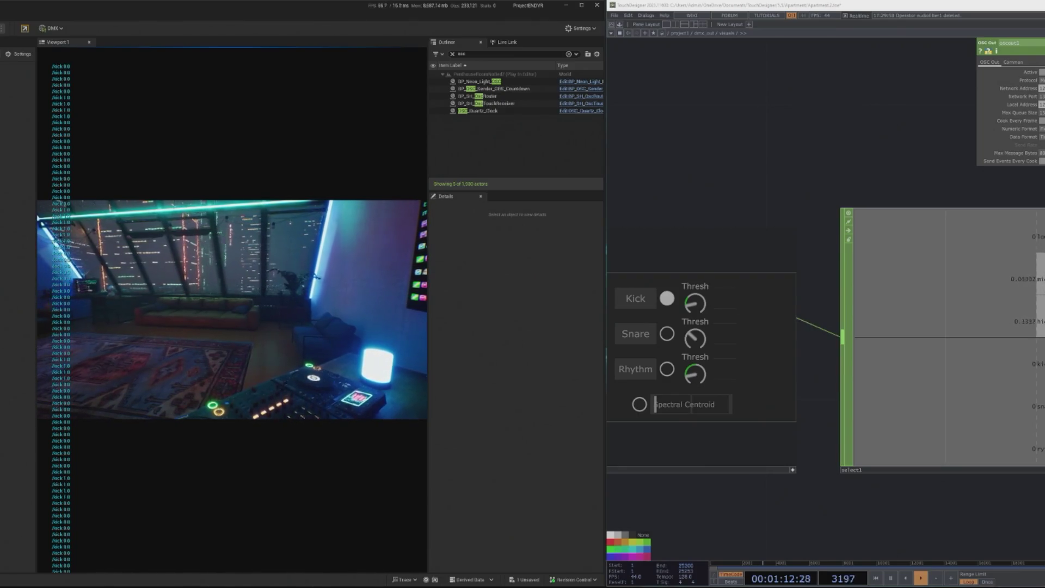
key("Escape")
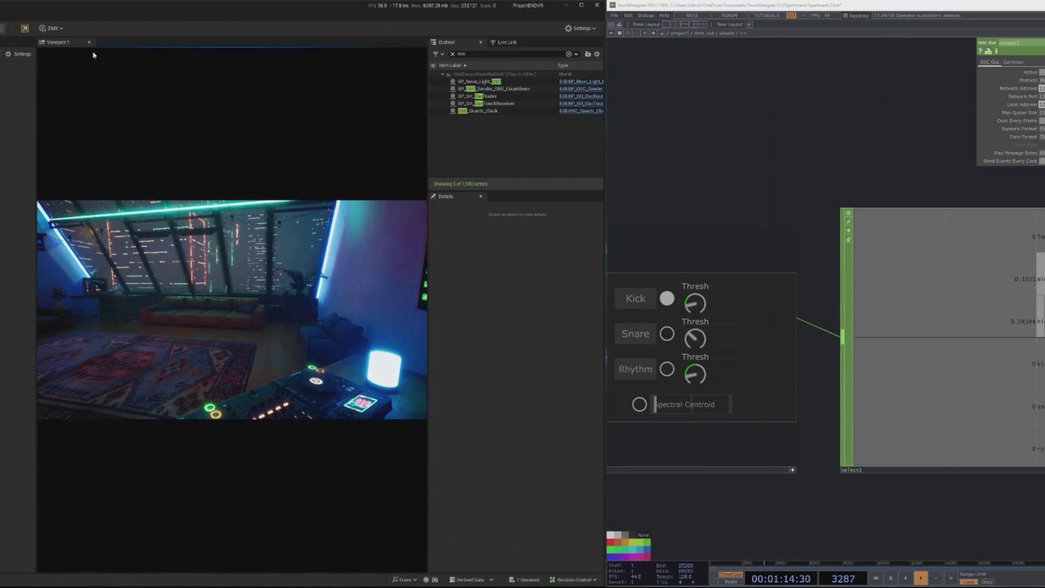
Open BP_SH_OscRouter's SendVelocity graph to compare it with sendKick
left_click(564, 96)
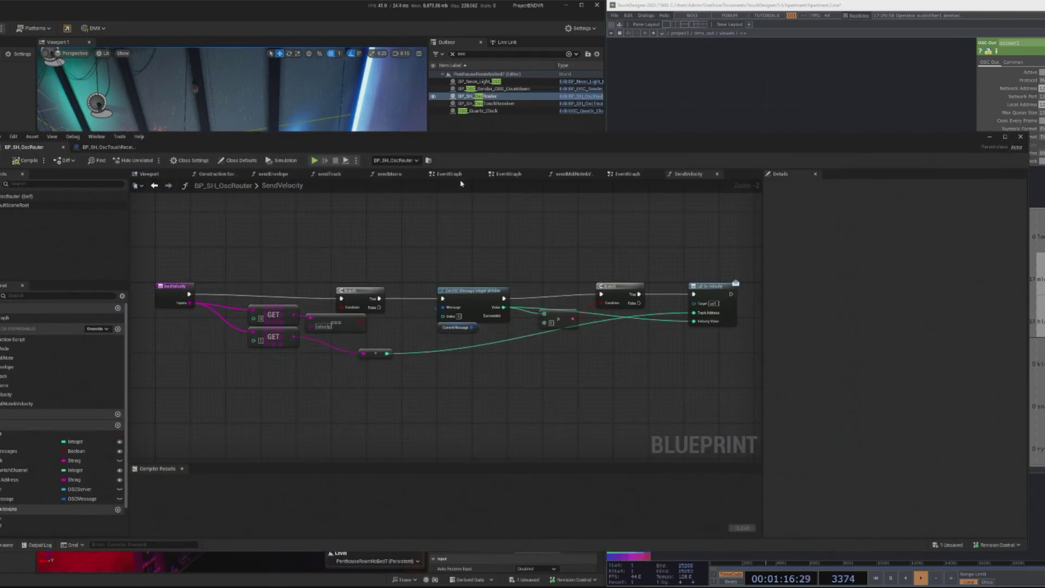
right_click(459, 222)
left_click(108, 147)
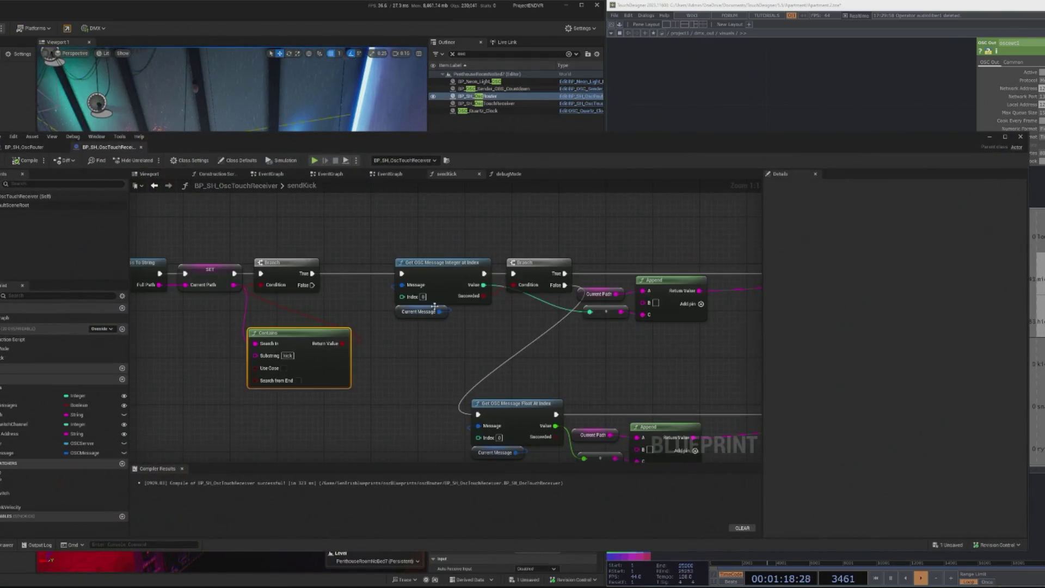
scroll(387, 385, "down", 2)
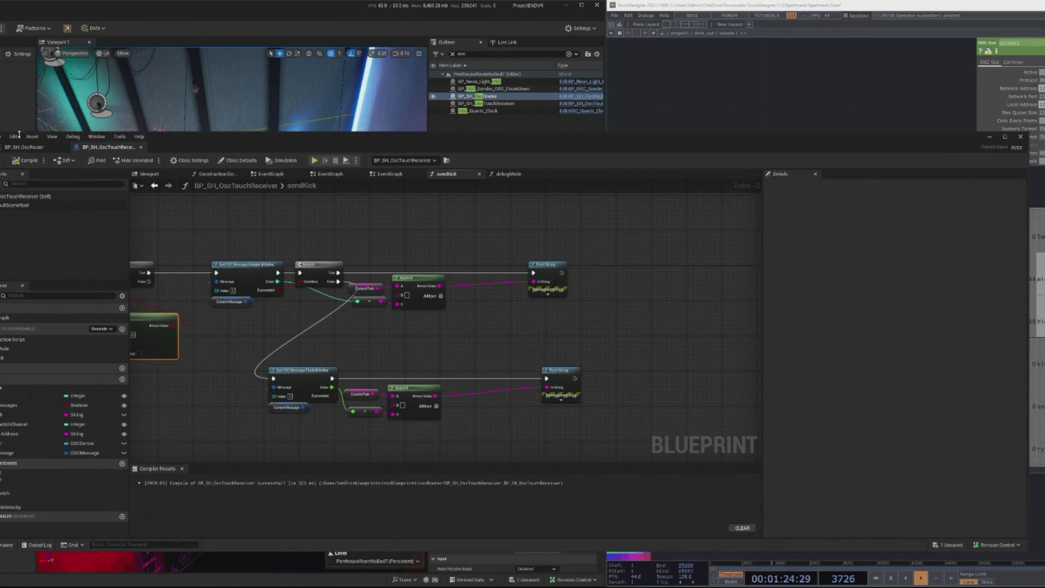
left_click(36, 148)
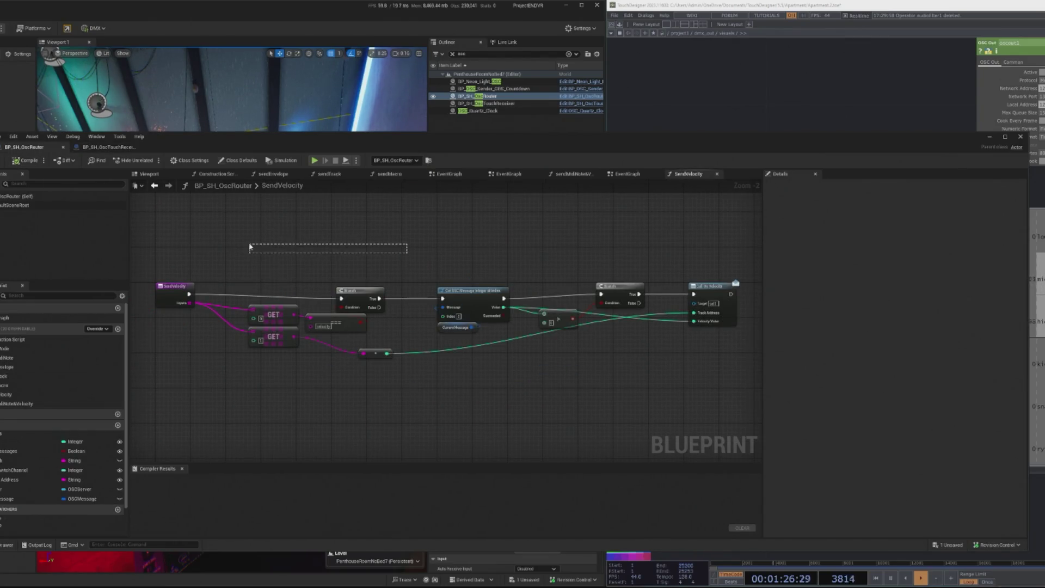
left_click_drag(249, 248, 251, 248)
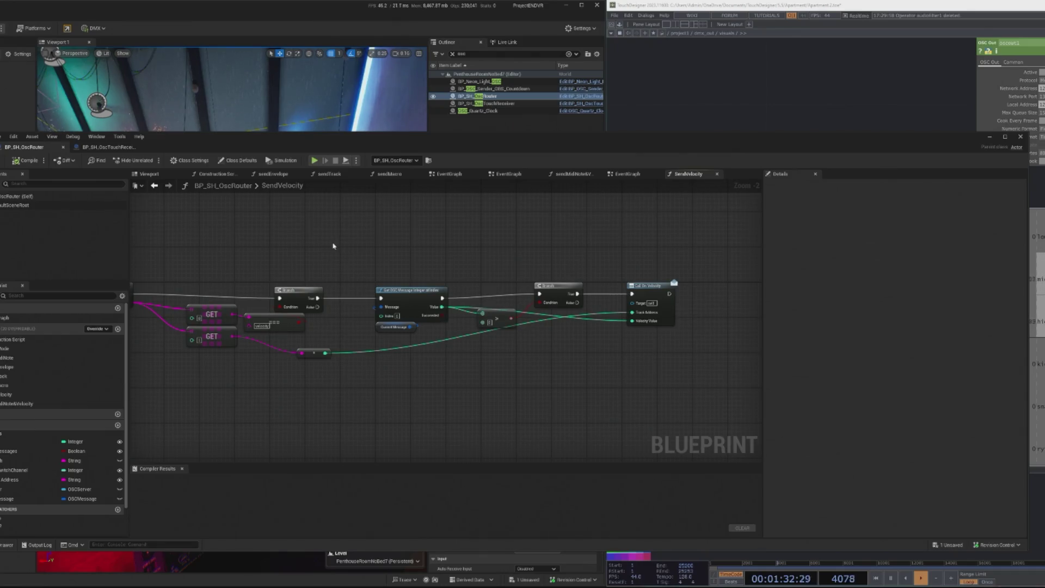
Back in sendKick, unhook the lower float-message node's exec wire and recompile
left_click(108, 147)
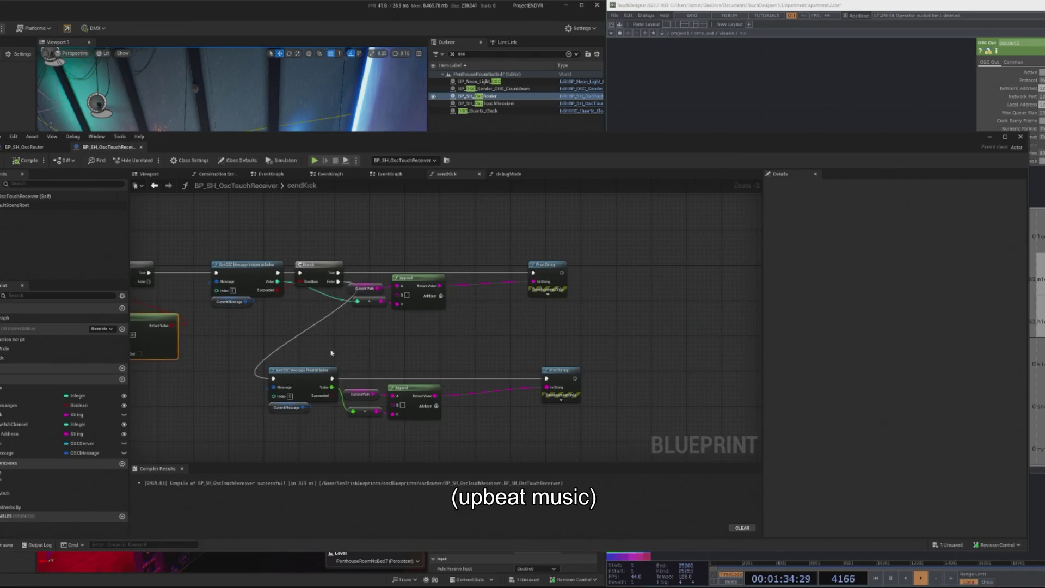
left_click(275, 377, "alt")
left_click(26, 160)
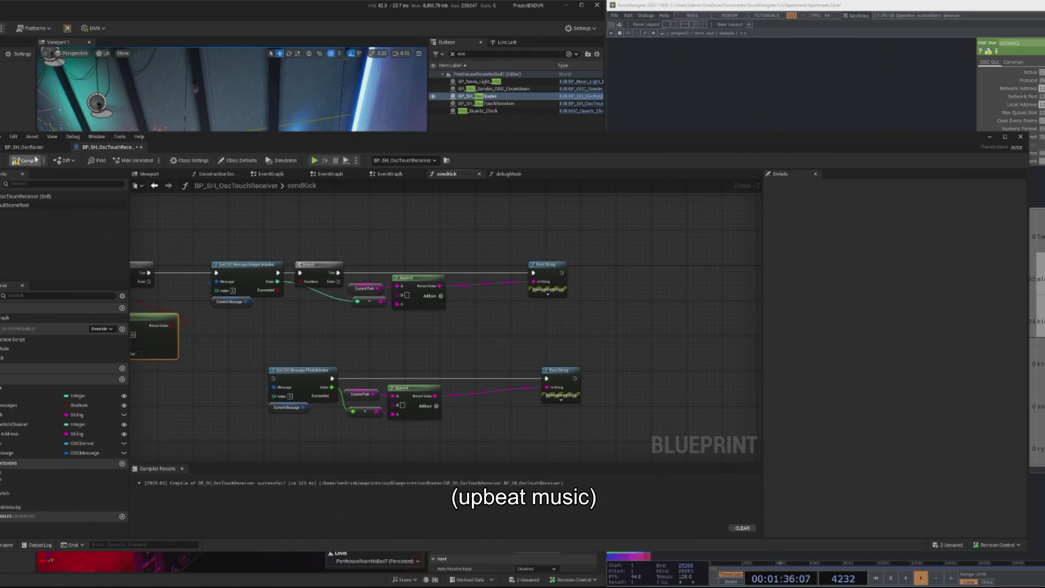
Wire Branch False into Get OSC Message Float and remove Branch True's link to Print String
left_click(315, 161)
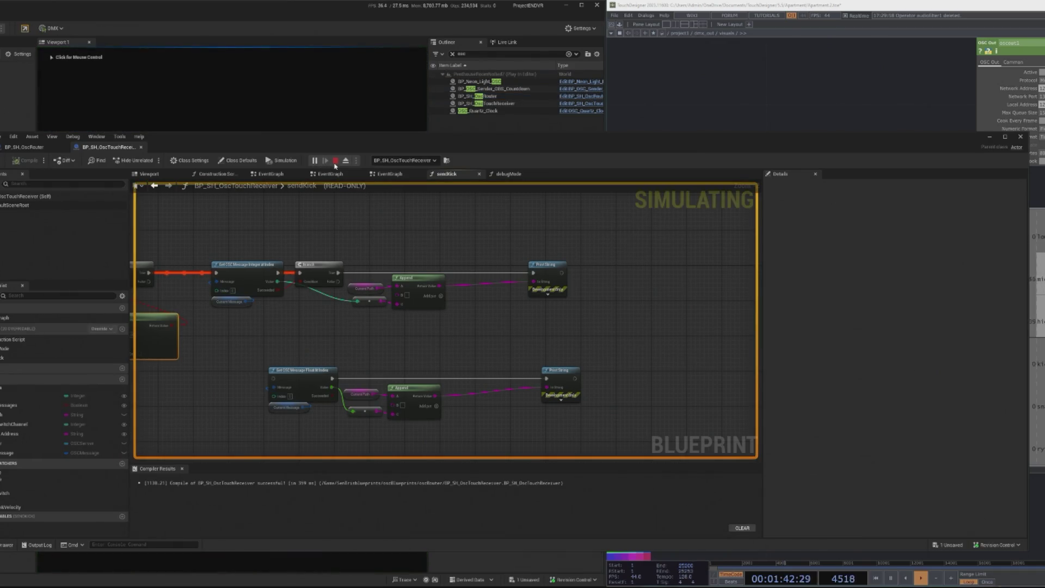
left_click(335, 161)
left_click_drag(338, 281, 274, 379)
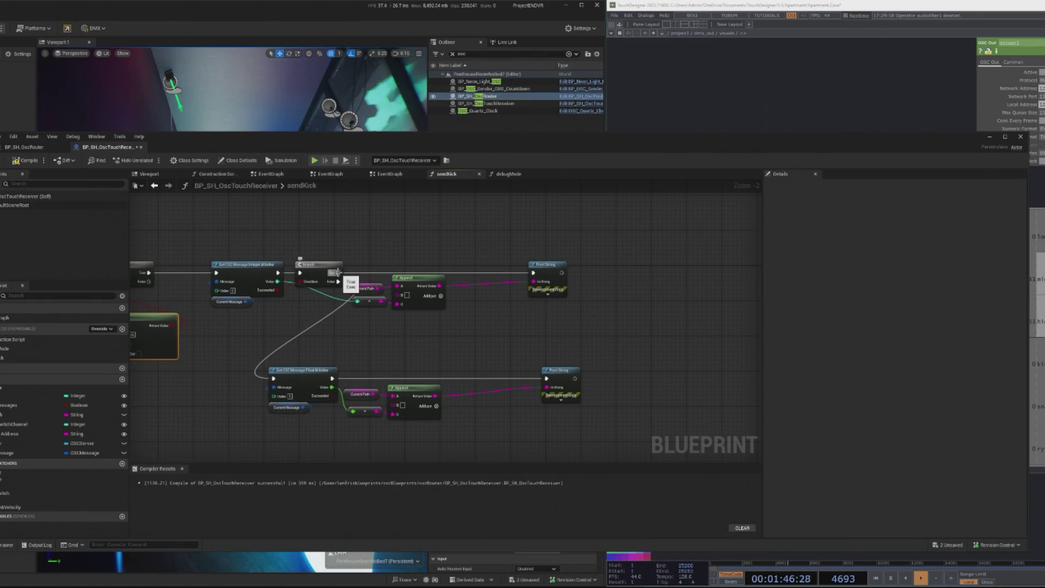
left_click(337, 272, "alt")
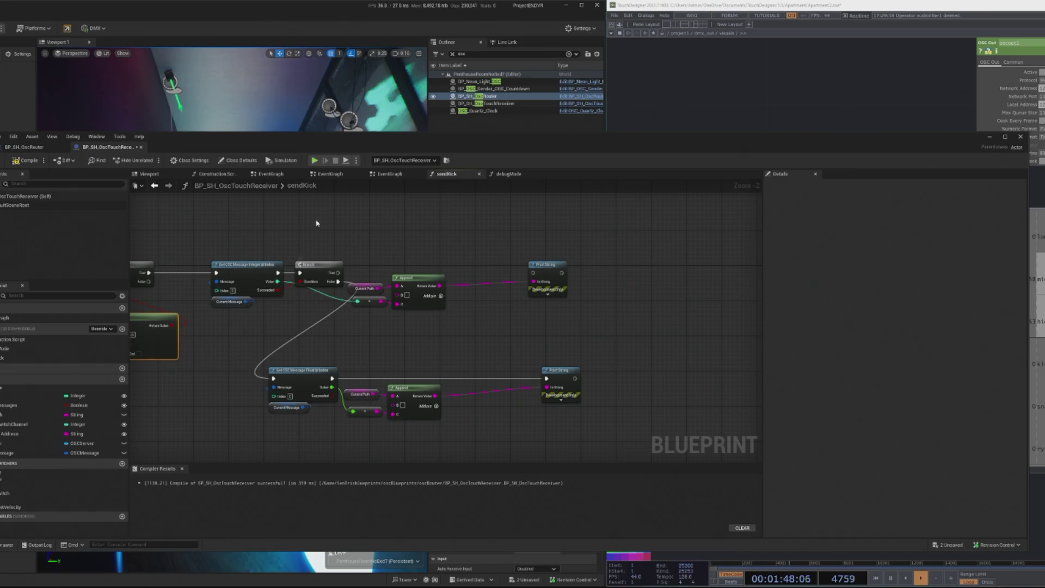
left_click(103, 162)
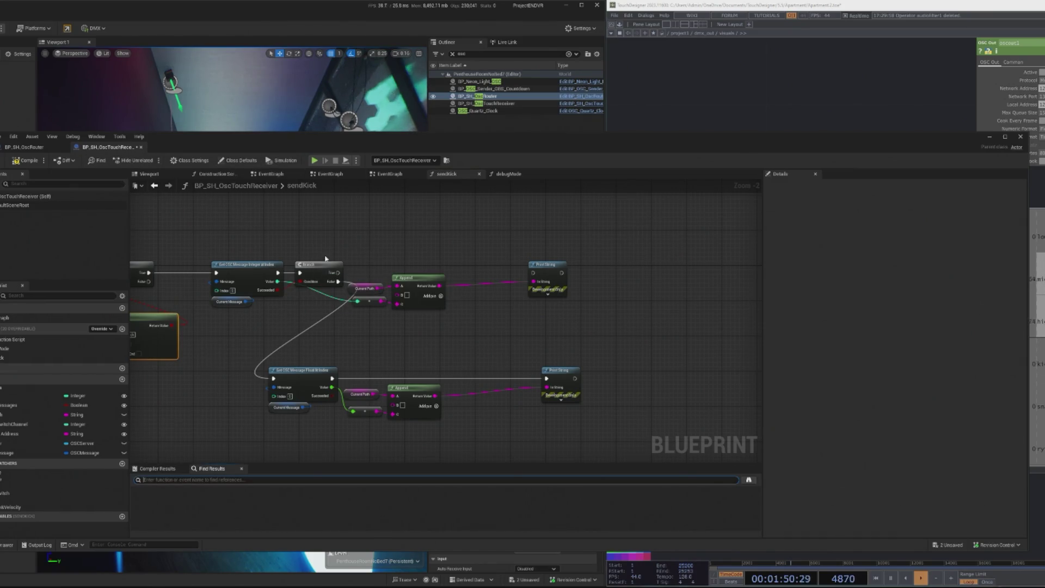
left_click_drag(319, 228, 369, 232)
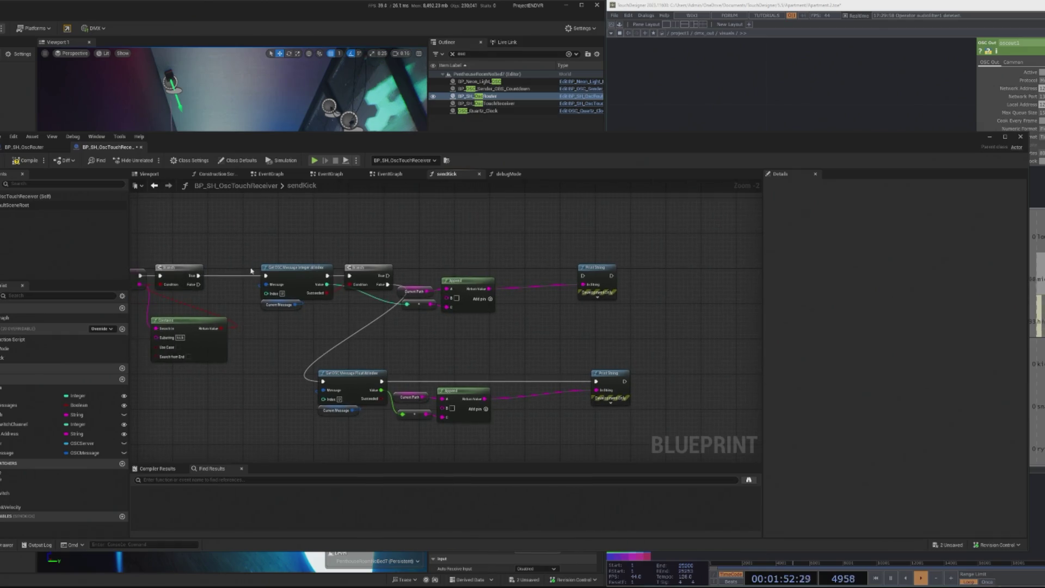
Link the first Branch's True output to the float read and run a quick simulation
left_click_drag(193, 277, 323, 381)
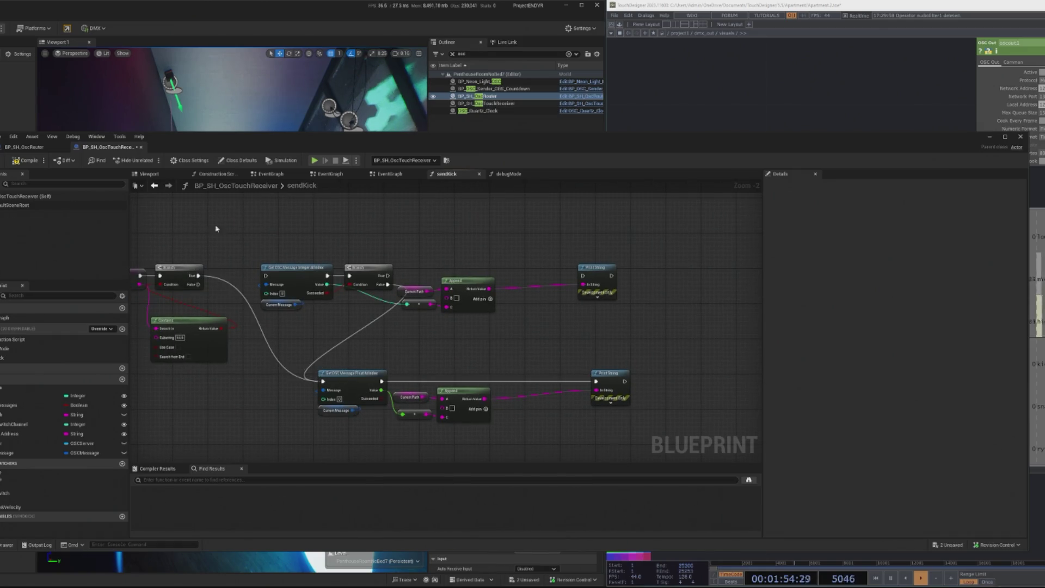
left_click(315, 161)
key("Escape")
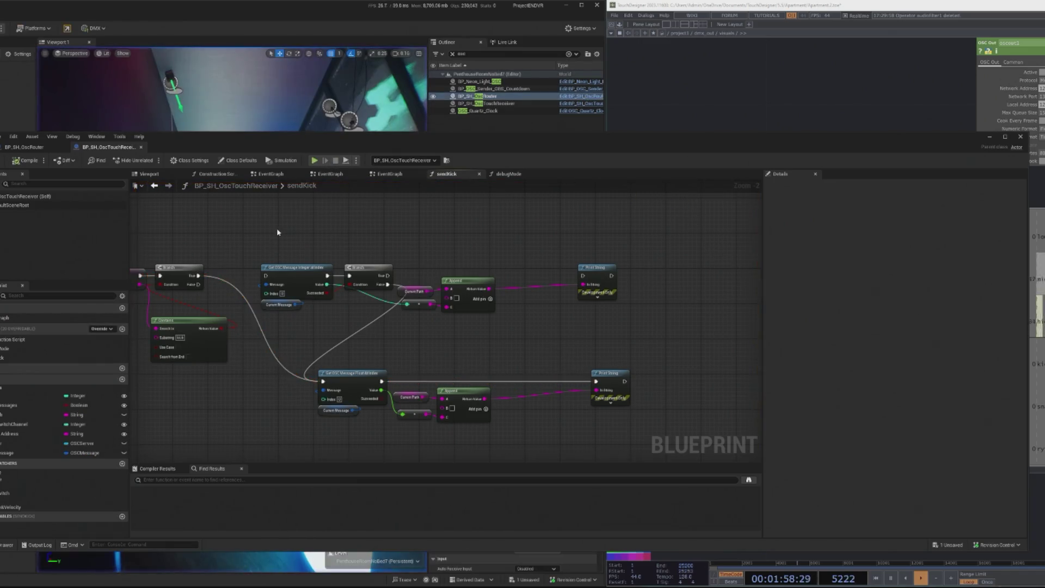
Delete the upper Integer/Branch/Append/Print String chain and move the float chain up after the Branch
left_click_drag(692, 353, 444, 307)
left_click_drag(315, 275, 700, 376)
key("Delete")
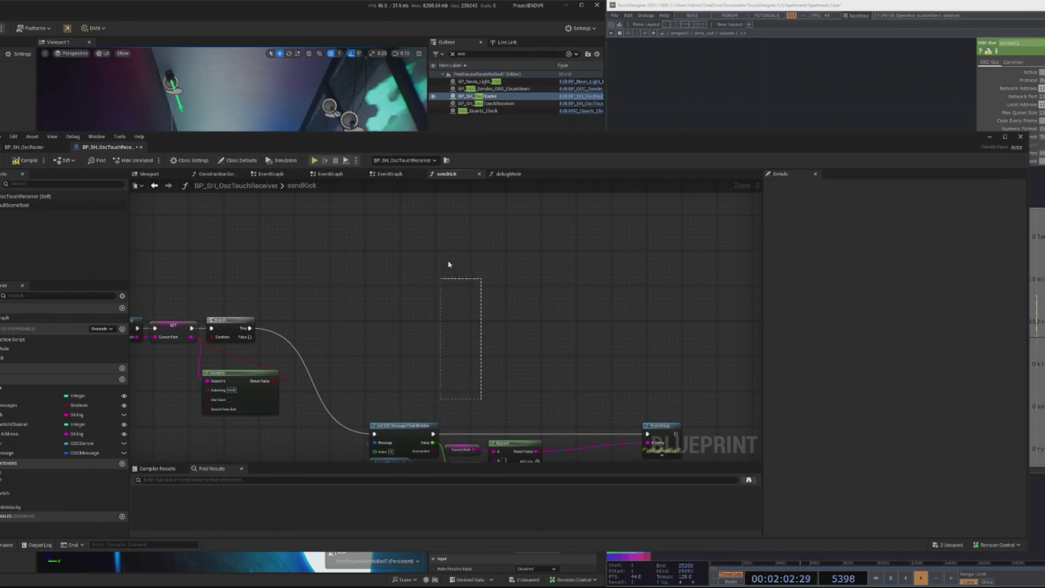
left_click_drag(369, 298, 683, 457)
left_click_drag(674, 376, 597, 274)
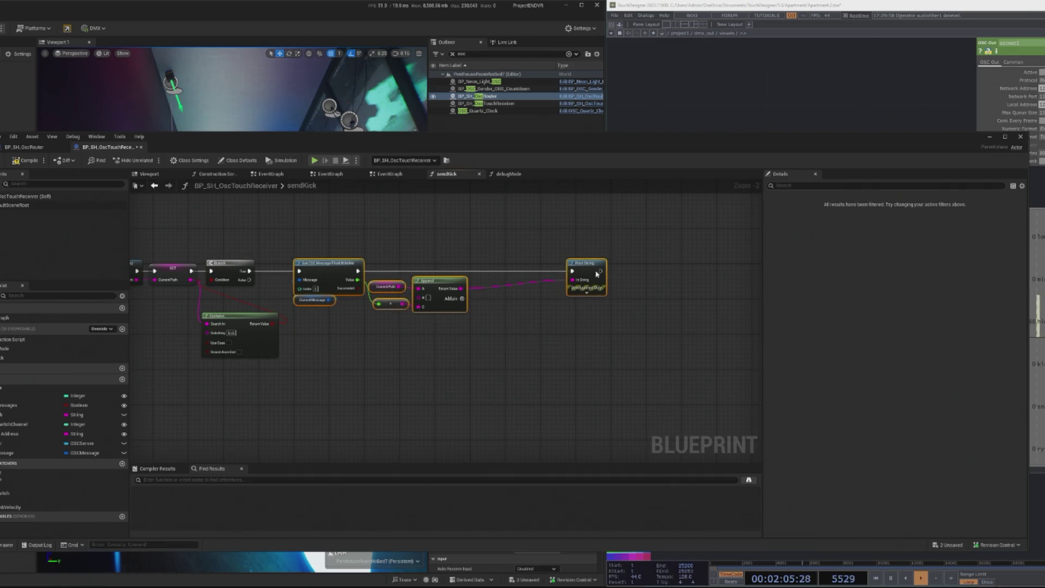
left_click(122, 516)
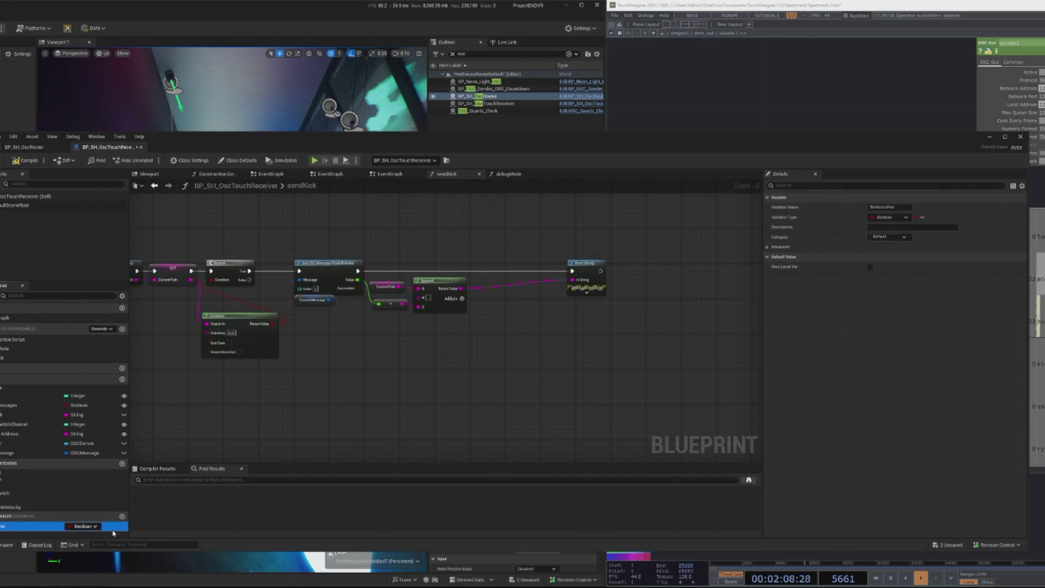
Delete the unwanted local variable and the onMidiNote&Velocity event dispatcher
right_click(113, 528)
left_click(137, 522)
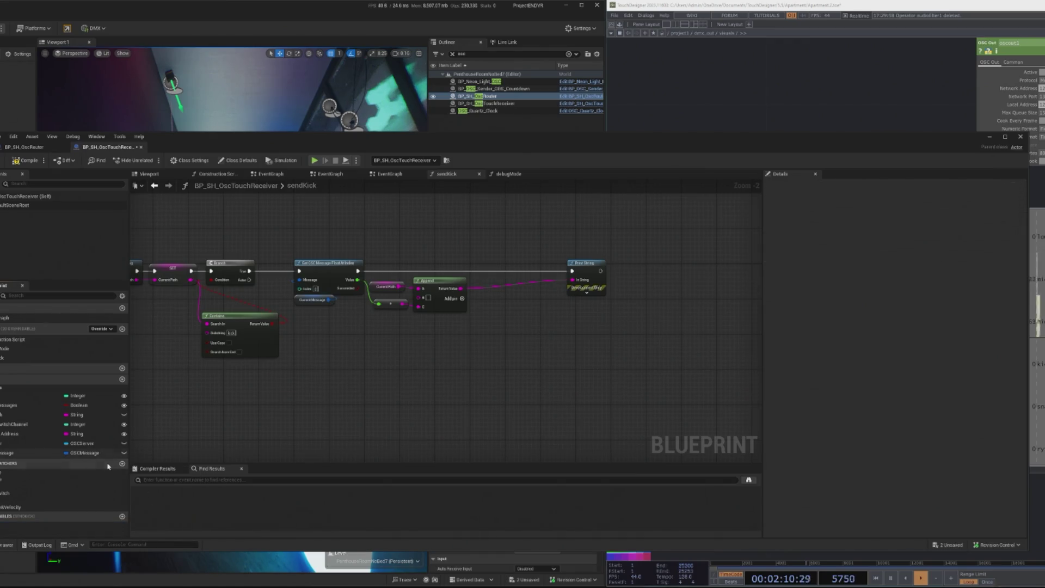
left_click(33, 508)
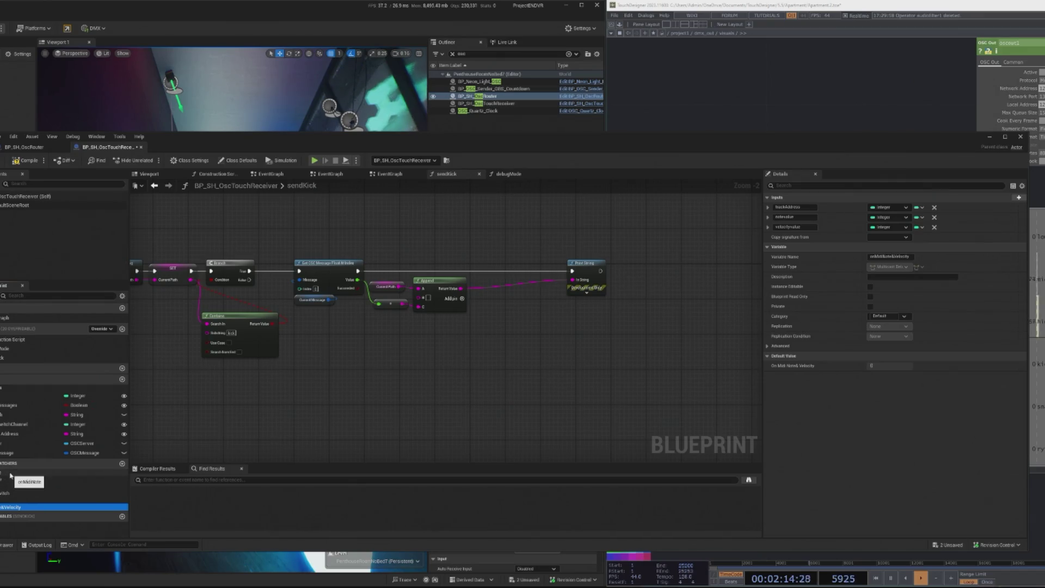
key("Delete")
Add a new event dispatcher named SendAudioReactiveKick and compile
left_click(122, 463)
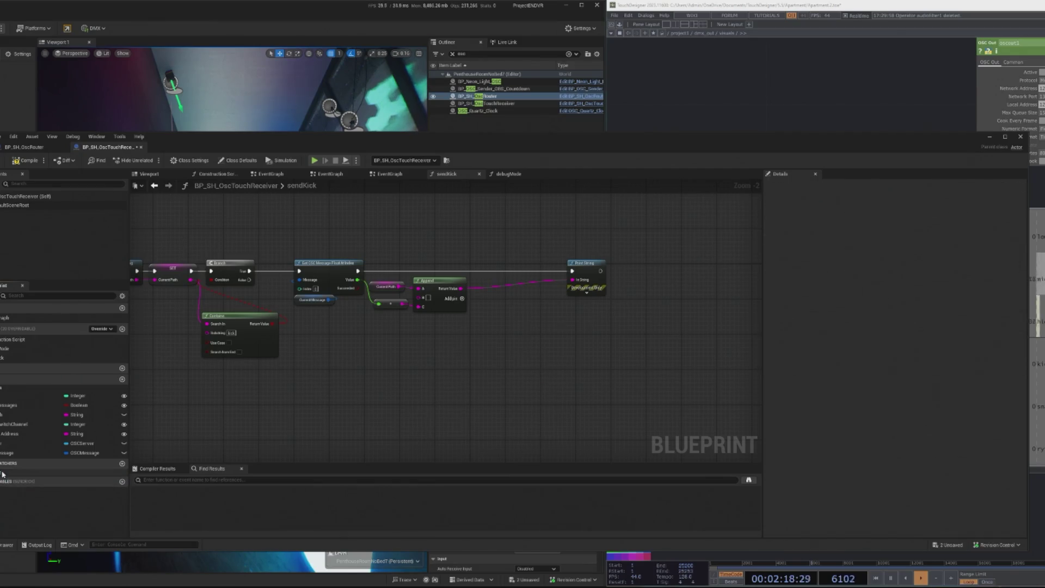
key("BackSpace")
type("onMidiNote&Velocity")
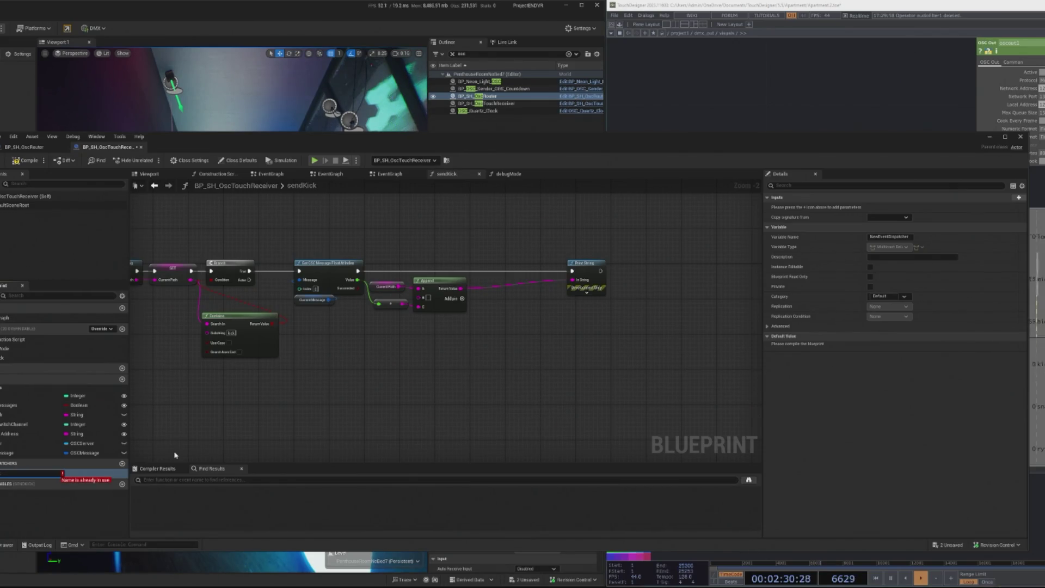
type("FromT")
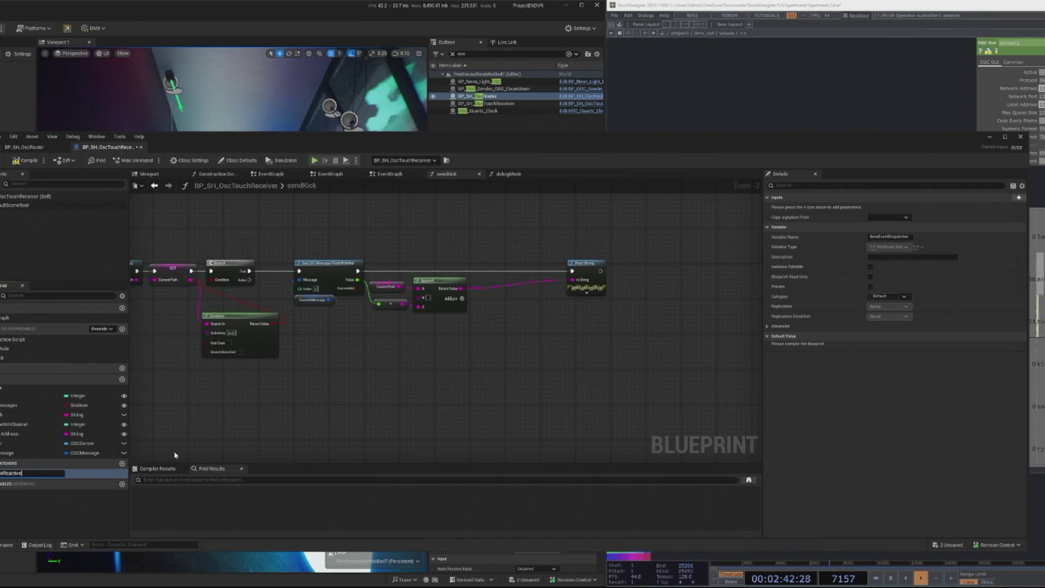
type("k")
key("Return")
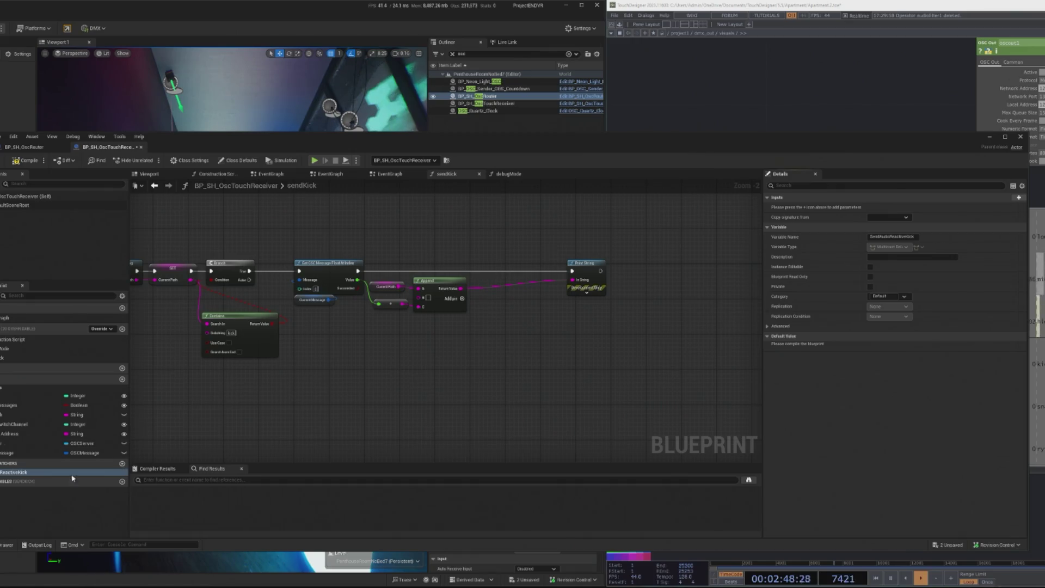
right_click(50, 479)
key("Escape")
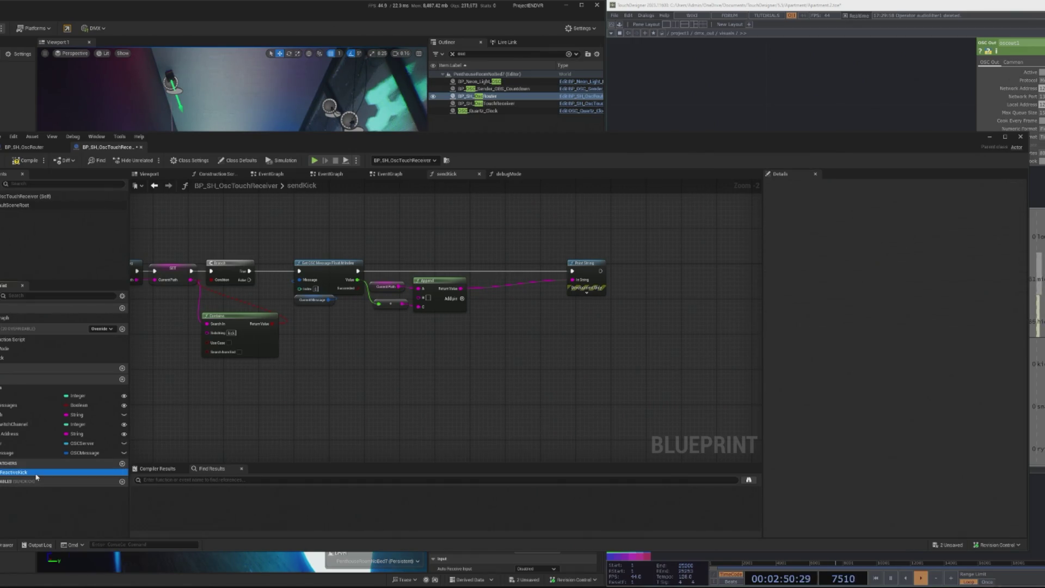
left_click(399, 259)
key("F7")
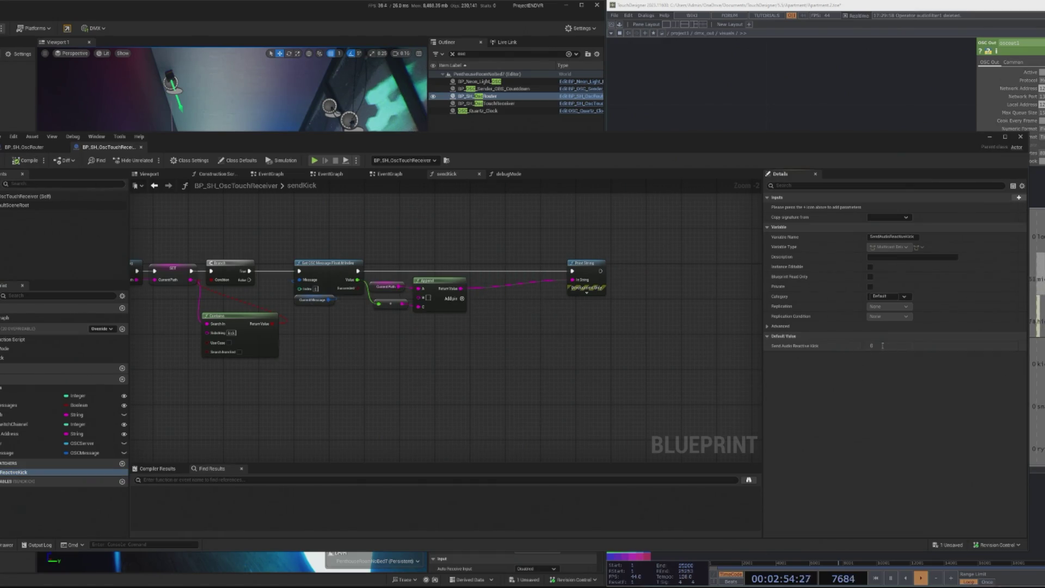
Give SendAudioReactiveKick an Integer input named Value and recompile
left_click(5, 472)
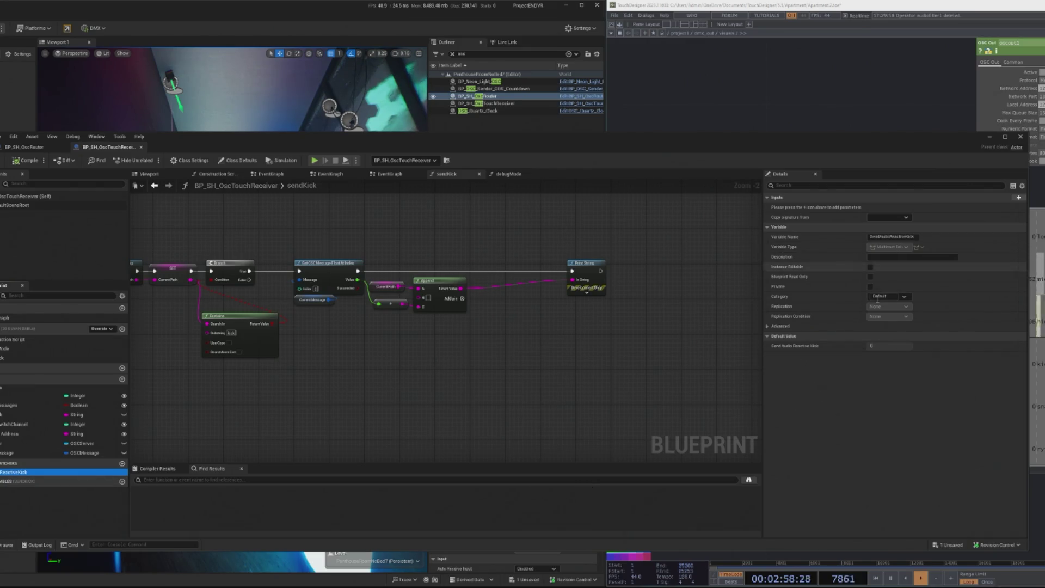
key("F2")
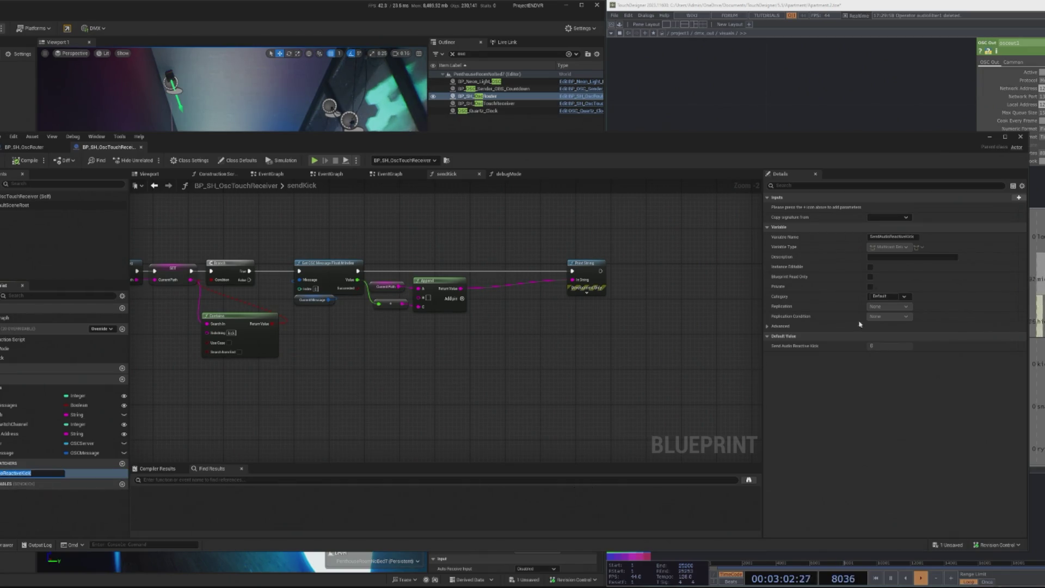
left_click(1018, 198)
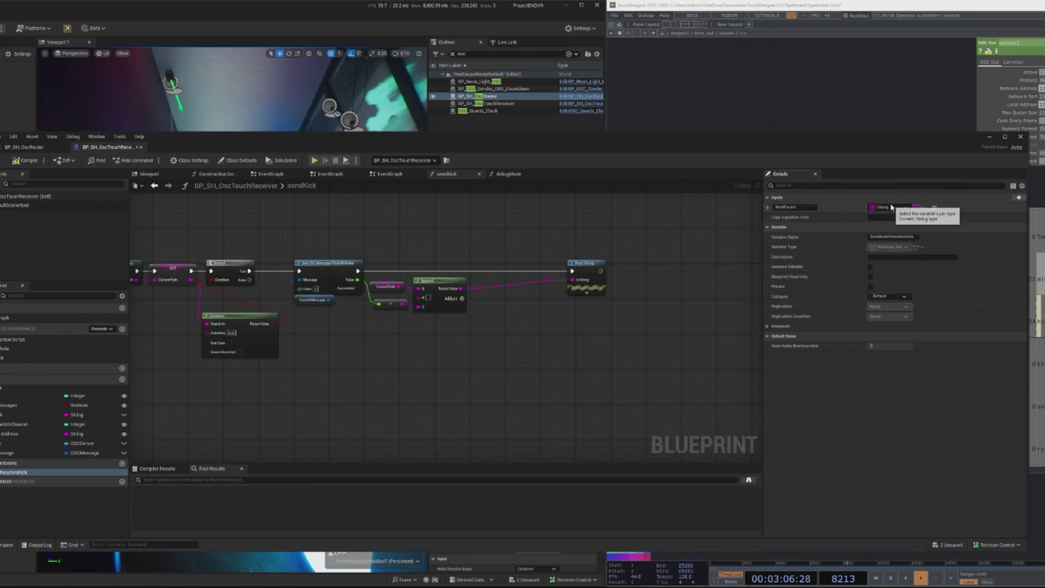
left_click(890, 208)
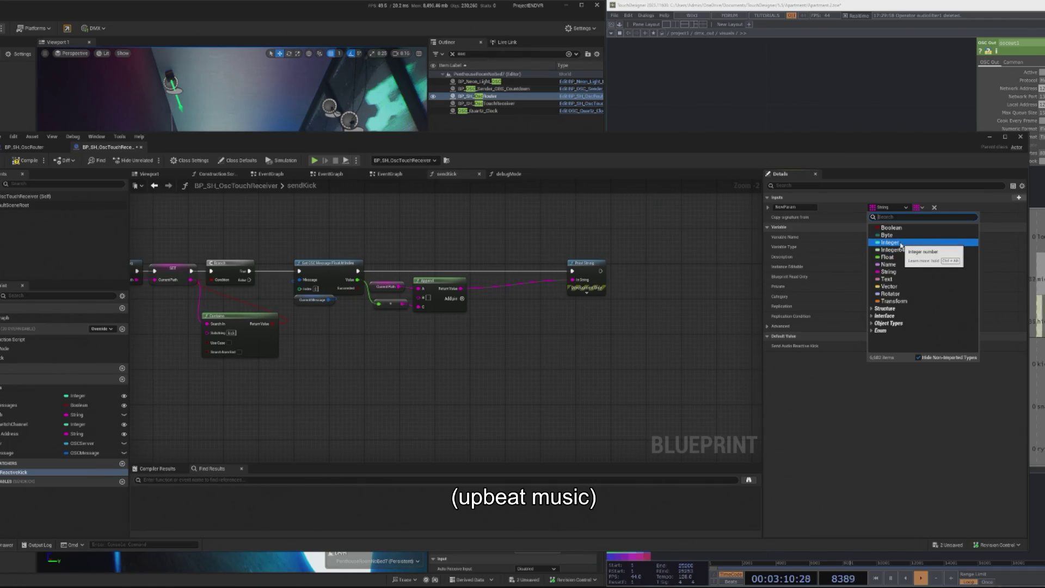
left_click(901, 243)
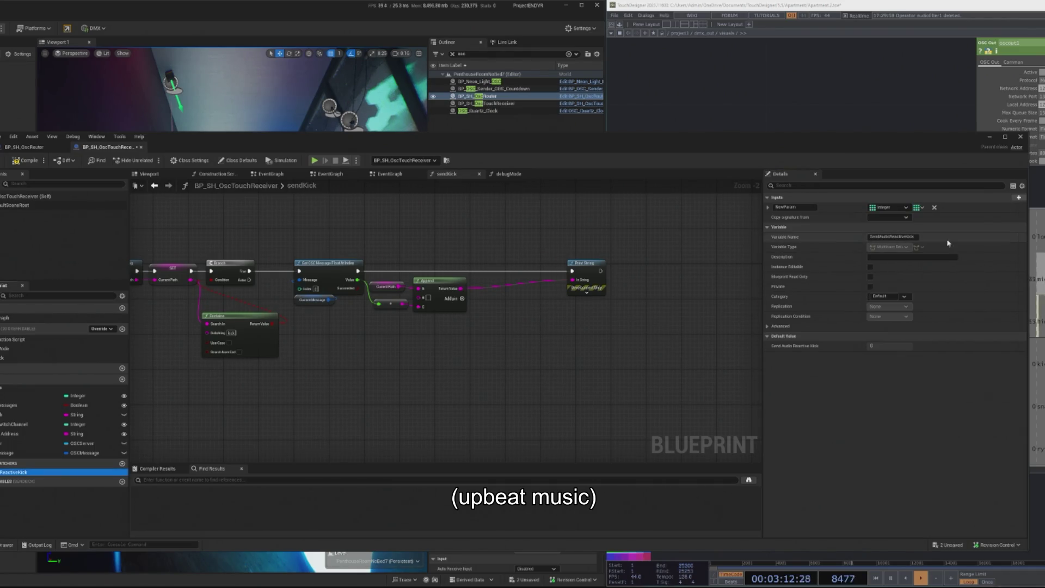
left_click(23, 163)
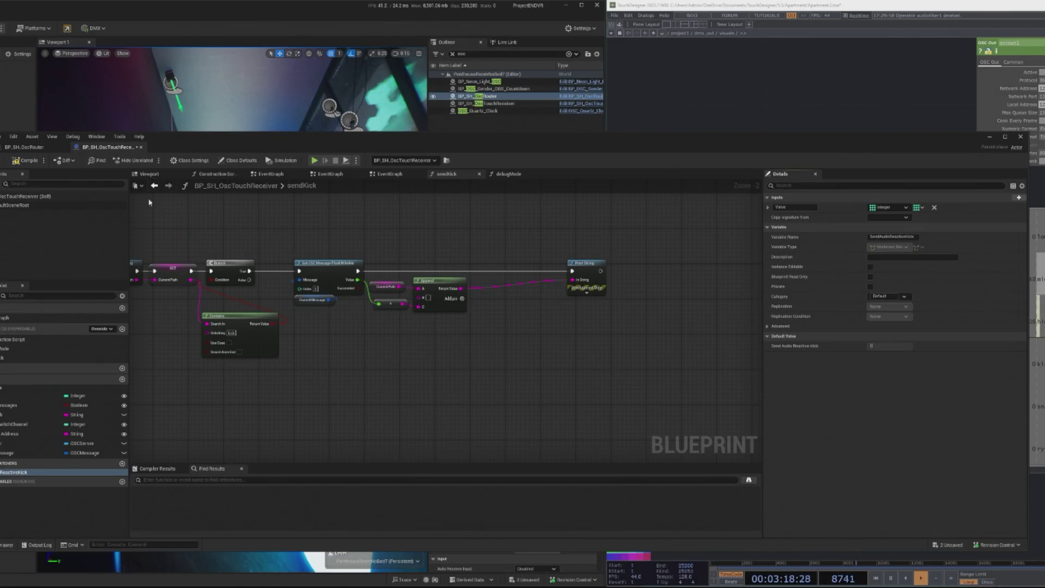
left_click(23, 162)
left_click(15, 473)
Drop a Call Send Audio Reactive Kick node and inspect the ReactiveKick Value parameter's type options
left_click_drag(554, 314, 555, 315)
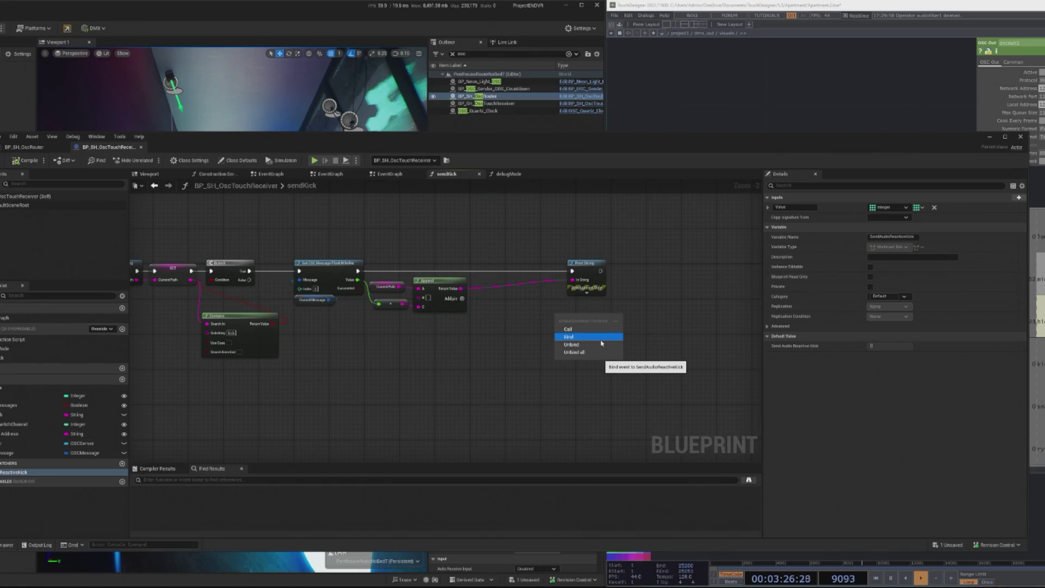
left_click(602, 330)
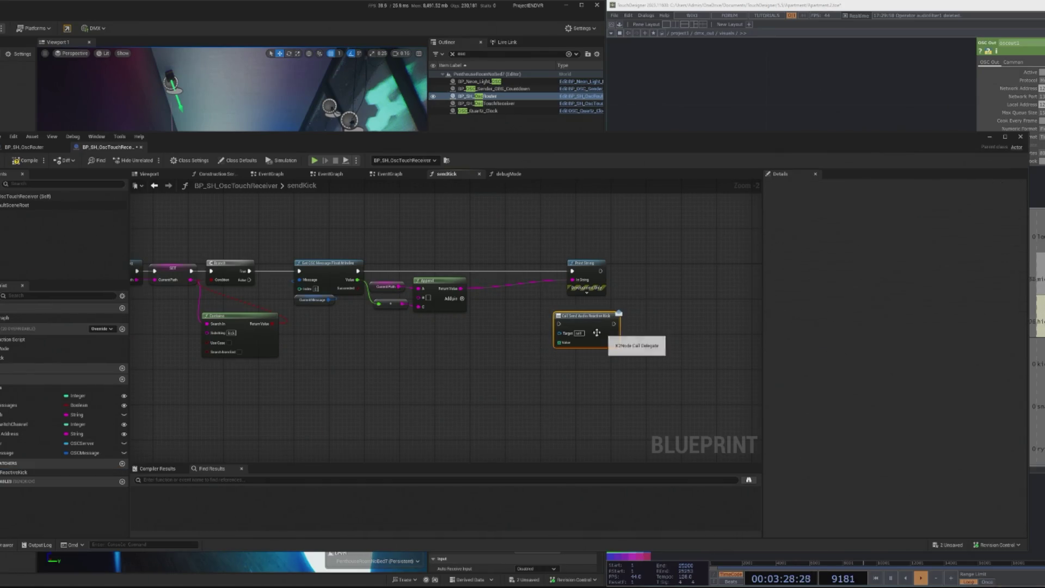
scroll(540, 336, "up", 1)
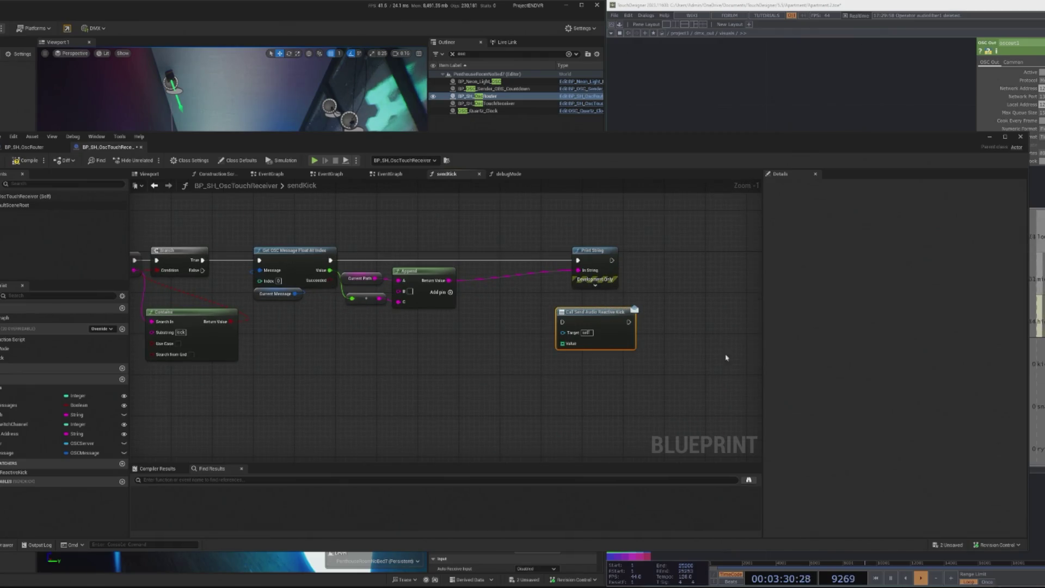
left_click(21, 466)
left_click(17, 463)
left_click(16, 472)
left_click(924, 207)
left_click(925, 208)
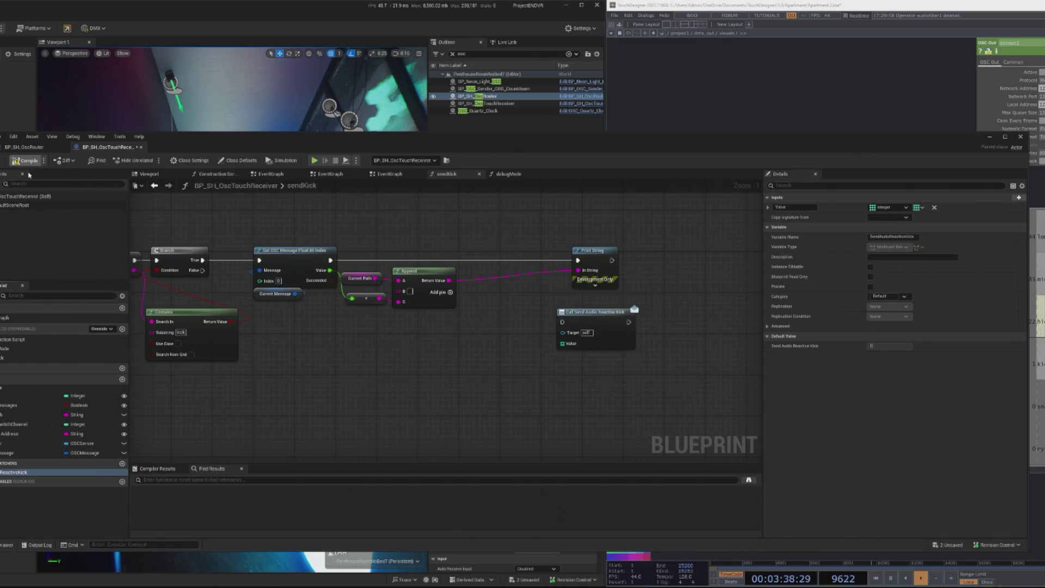
left_click(576, 318)
Delete that call node and create a fresh Call Send Audio Reactive Kick node from the dispatcher
key("Delete")
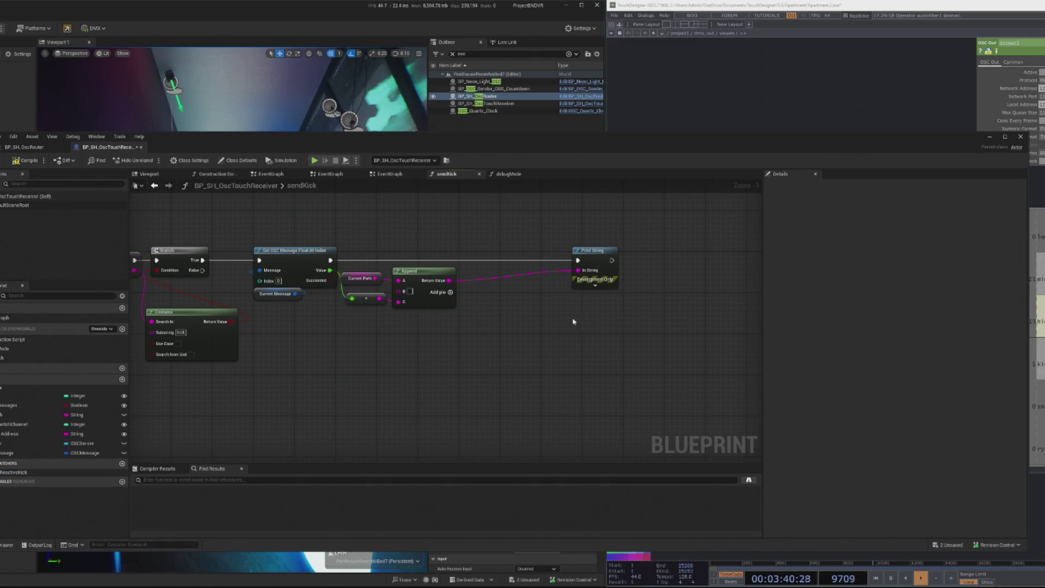
mouse_move(13, 472)
left_mouse_down()
mouse_move(498, 392)
mouse_move(576, 311)
mouse_move(587, 330)
left_mouse_up()
left_click(592, 311)
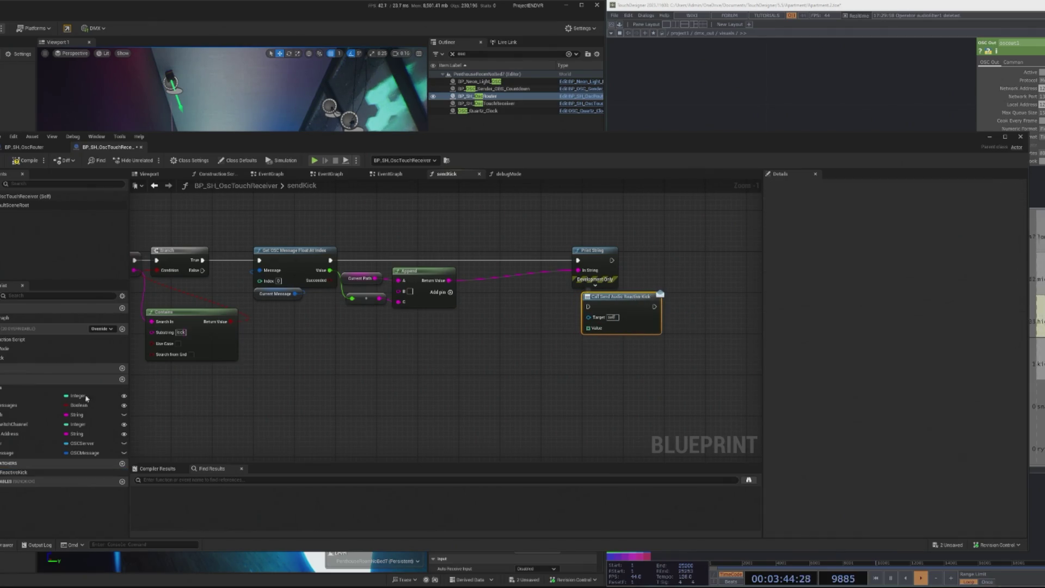
left_click(10, 472)
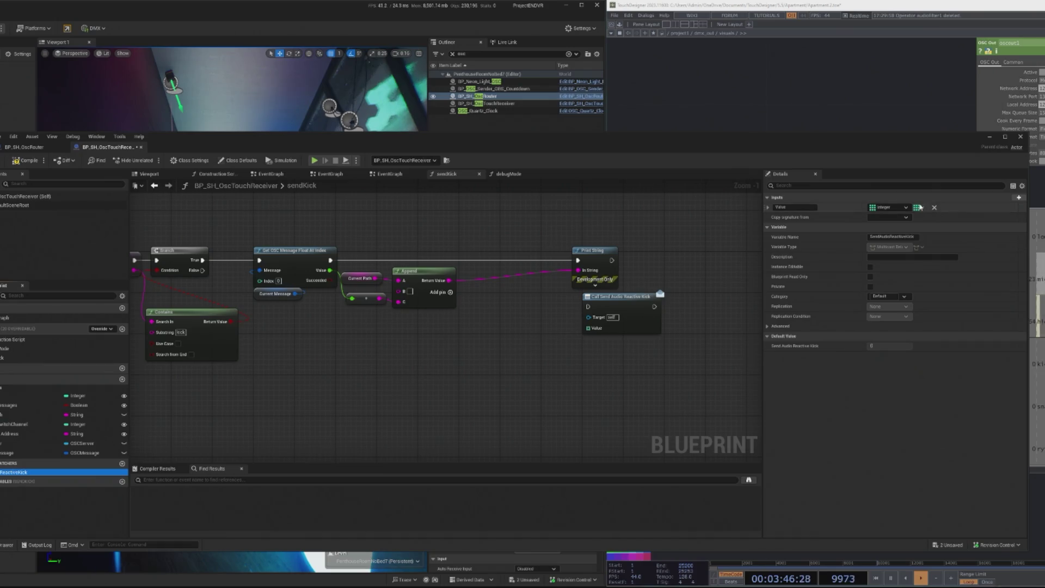
left_click(915, 225)
Move Print String left and place the call node beside it
left_click(538, 304)
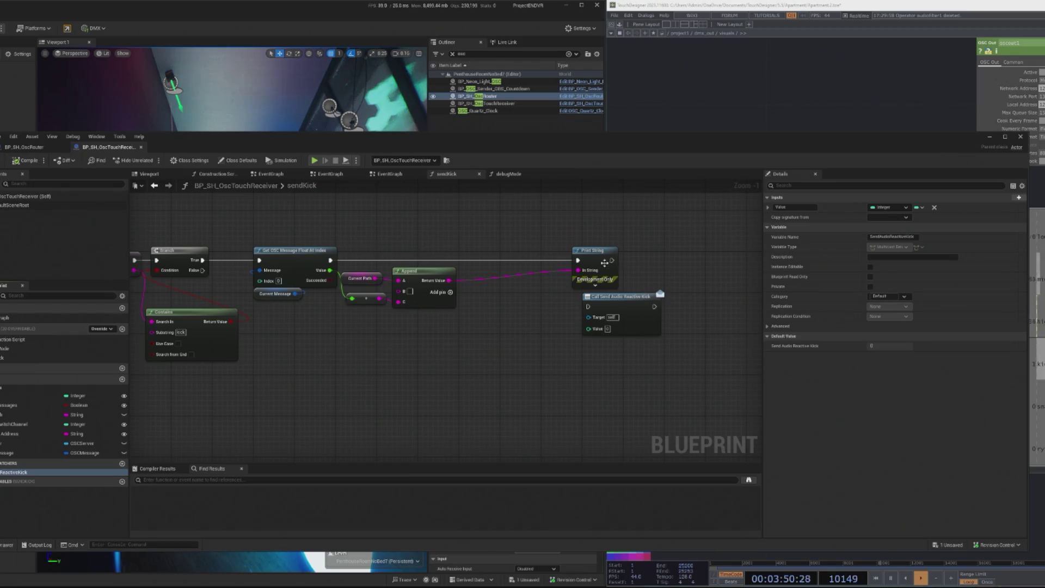
left_click_drag(609, 263, 552, 263)
mouse_move(604, 301)
left_mouse_down()
mouse_move(599, 255)
mouse_move(582, 260)
left_mouse_up()
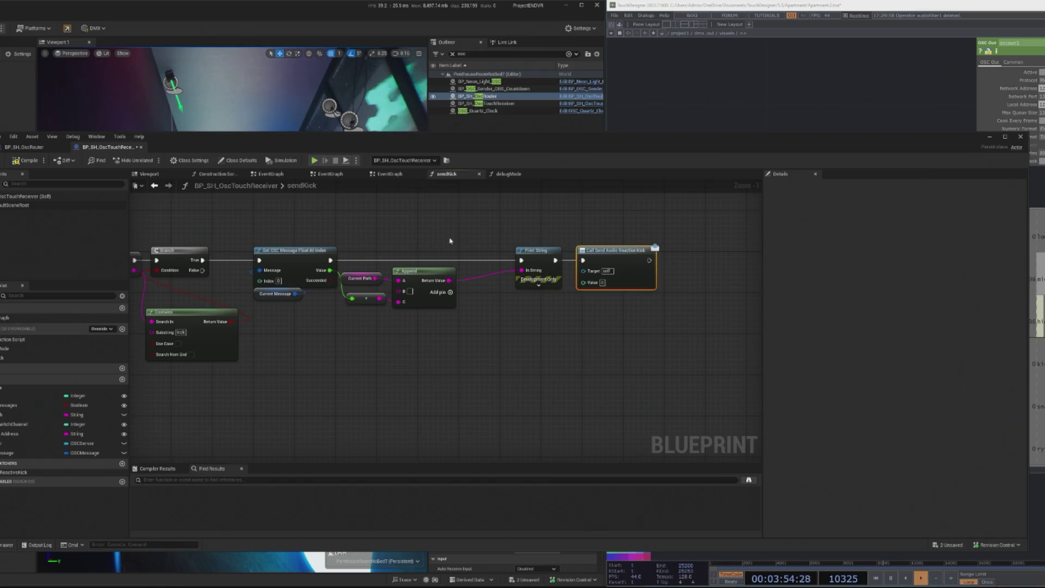
Wire Append into the call's Value and the converted kick value into Print String, tidying the nodes
key("ctrl+s")
left_click_drag(449, 280, 583, 282)
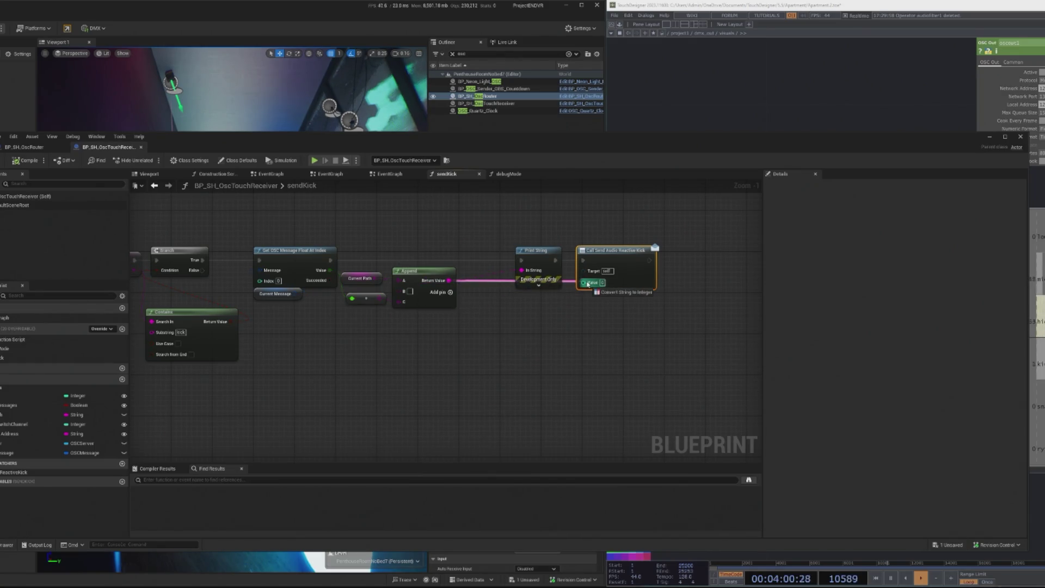
left_click_drag(505, 264, 506, 311)
left_click_drag(539, 252, 702, 252)
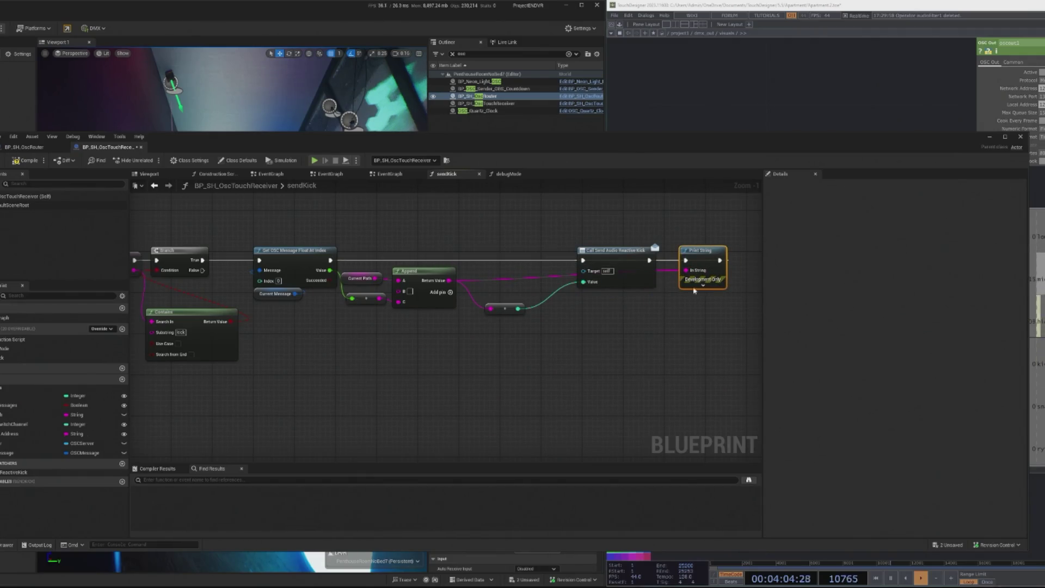
mouse_move(519, 309)
left_mouse_down()
mouse_move(606, 275)
mouse_move(687, 270)
left_mouse_up()
mouse_move(599, 271)
left_mouse_down()
mouse_move(609, 276)
mouse_move(607, 308)
left_mouse_up()
mouse_move(629, 261)
left_mouse_down()
mouse_move(613, 256)
mouse_move(691, 229)
mouse_move(612, 254)
mouse_move(570, 251)
mouse_move(605, 253)
left_mouse_up()
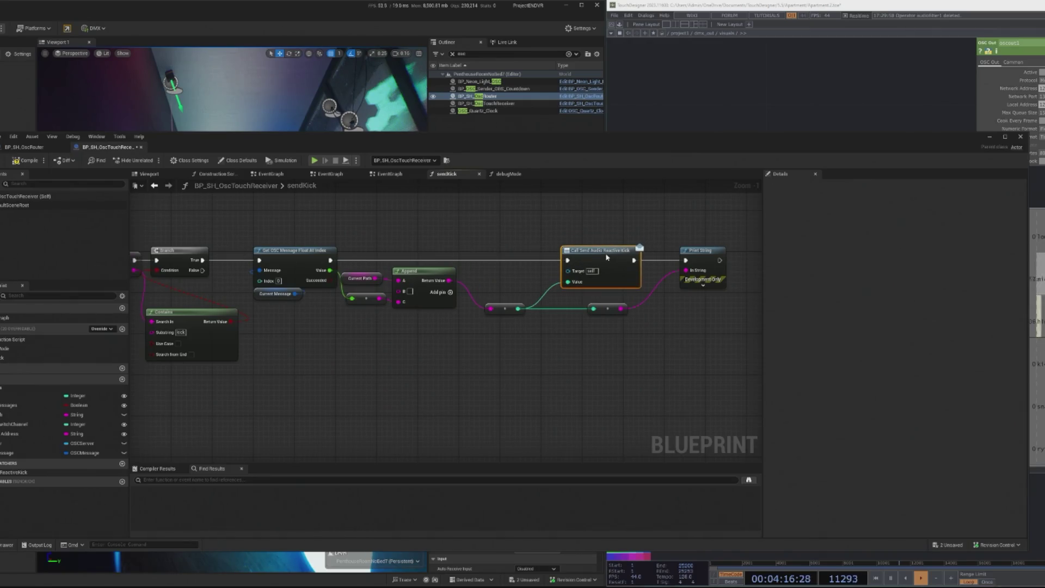
Compile the receiver Blueprint and run a quick play-in-editor test
left_click(38, 162)
left_click(990, 137)
key("alt+p")
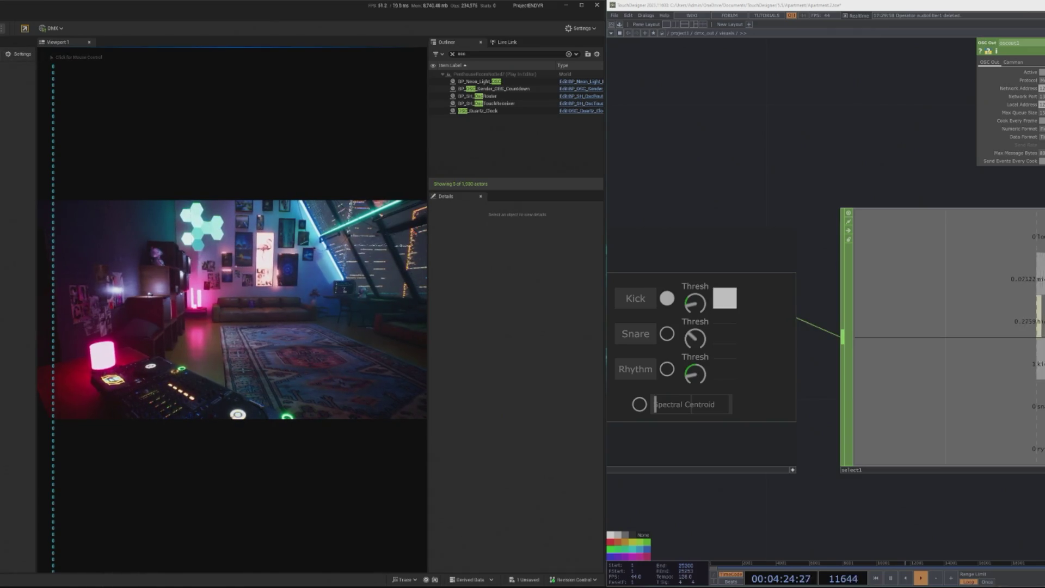
key("Escape")
Return to the OSC touch receiver Blueprint and select the ReactiveKick dispatcher
left_click(562, 97)
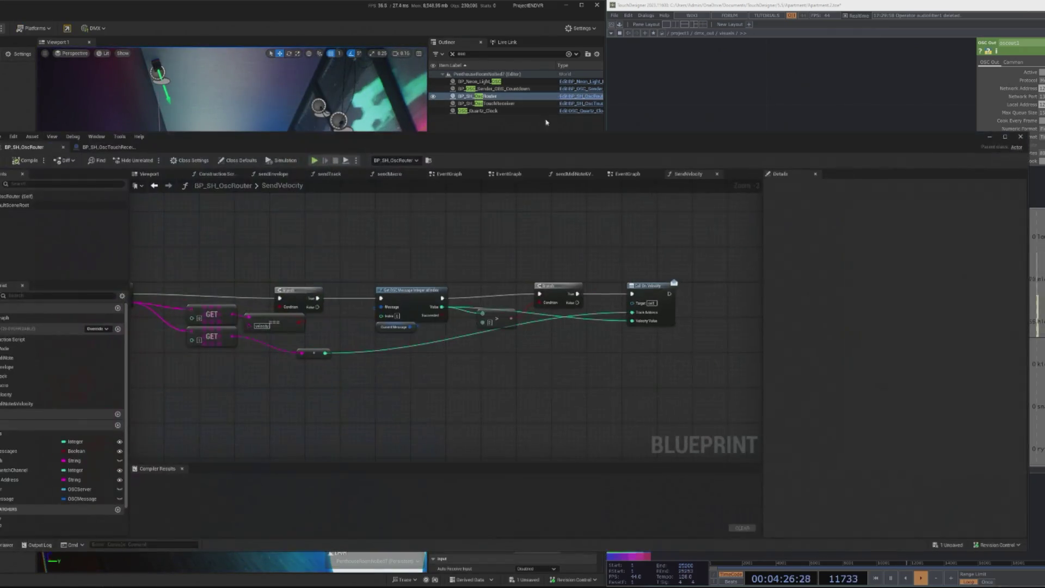
left_click(109, 147)
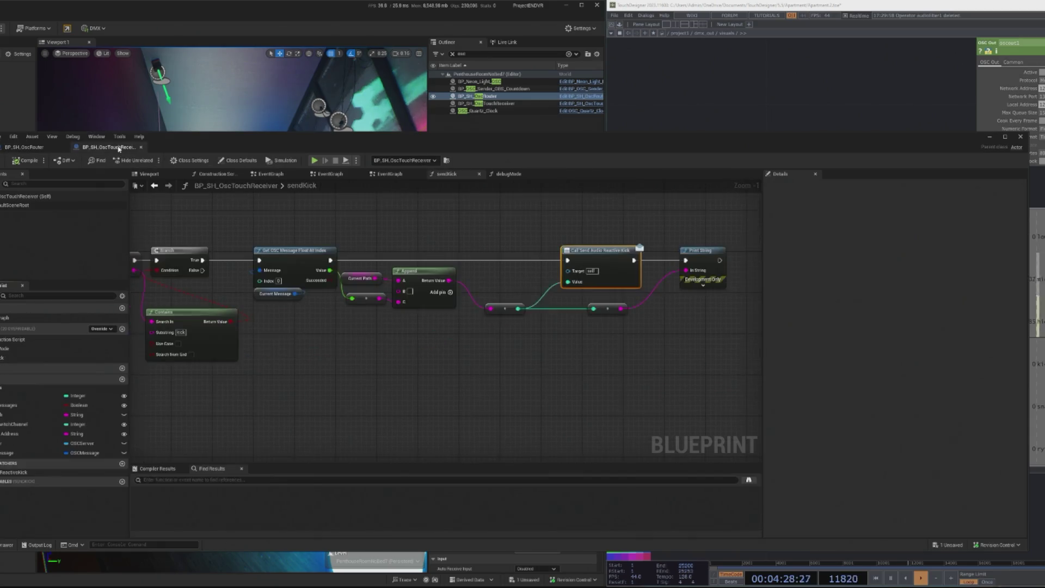
left_click_drag(560, 355, 361, 369)
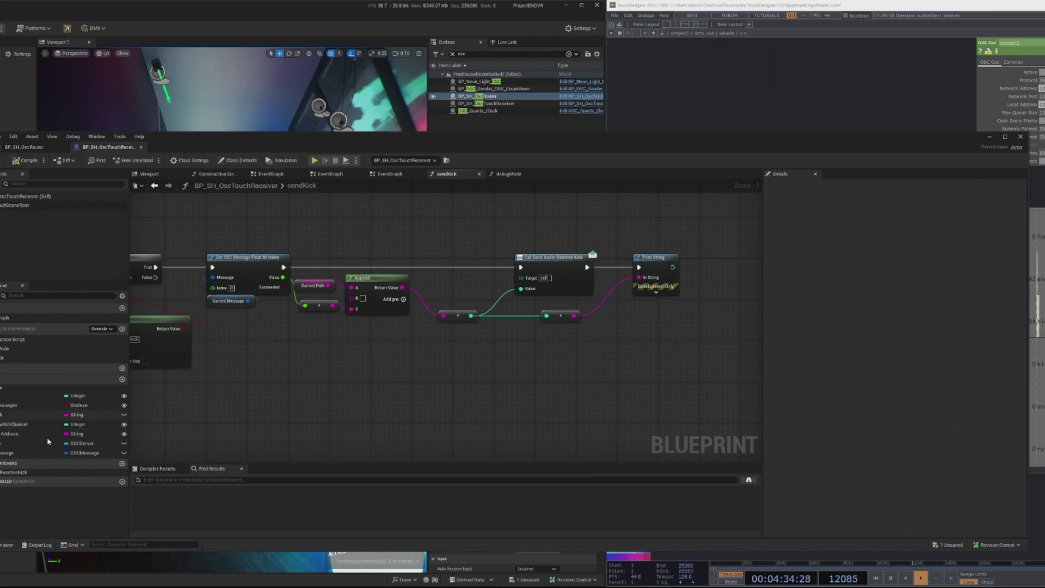
left_click(21, 472)
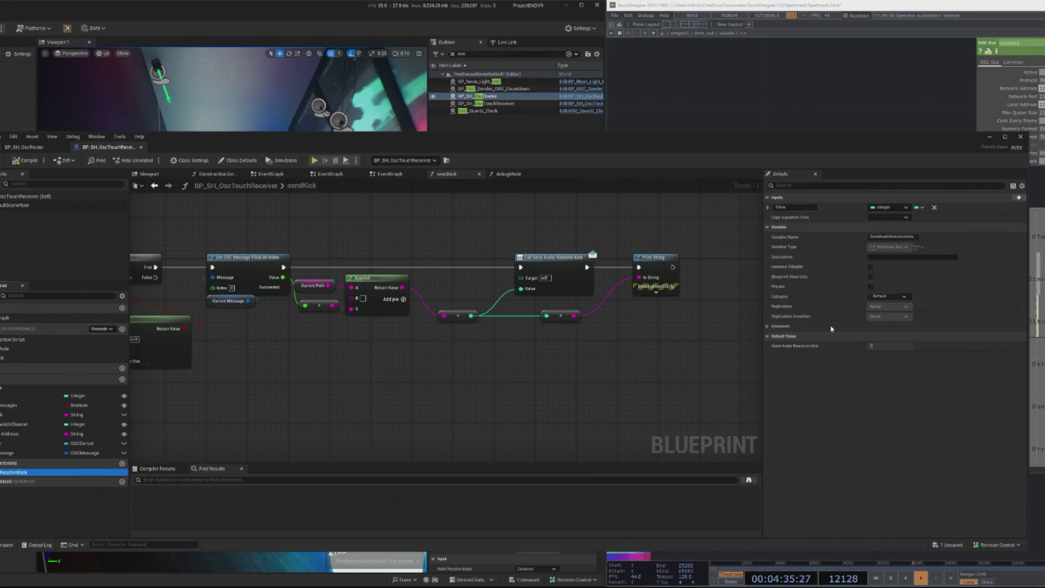
Set the ReactiveKick dispatcher's Value input type to Float and compile
left_click(893, 209)
left_click(888, 272)
left_click(887, 210)
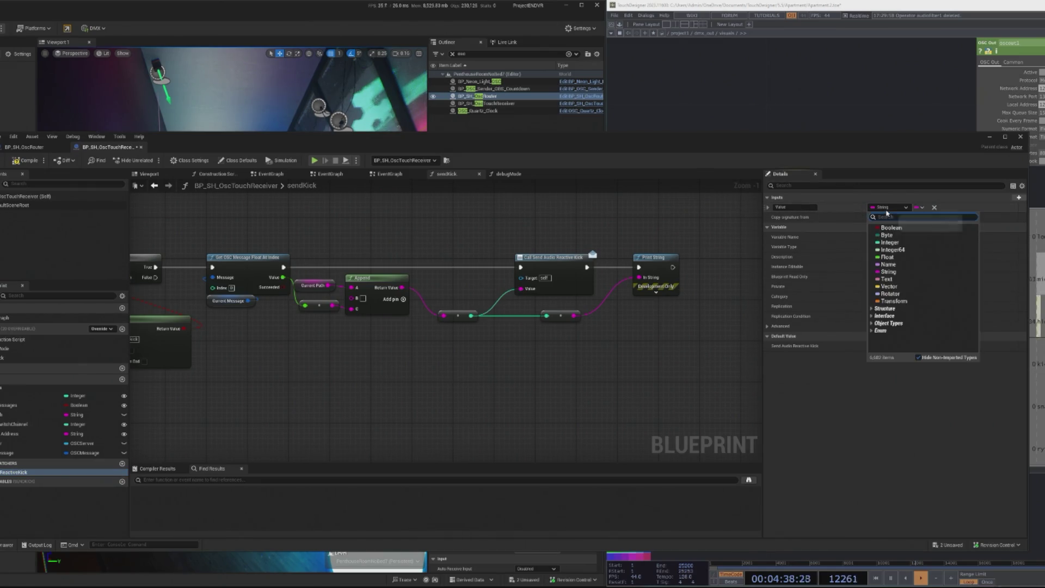
left_click(887, 257)
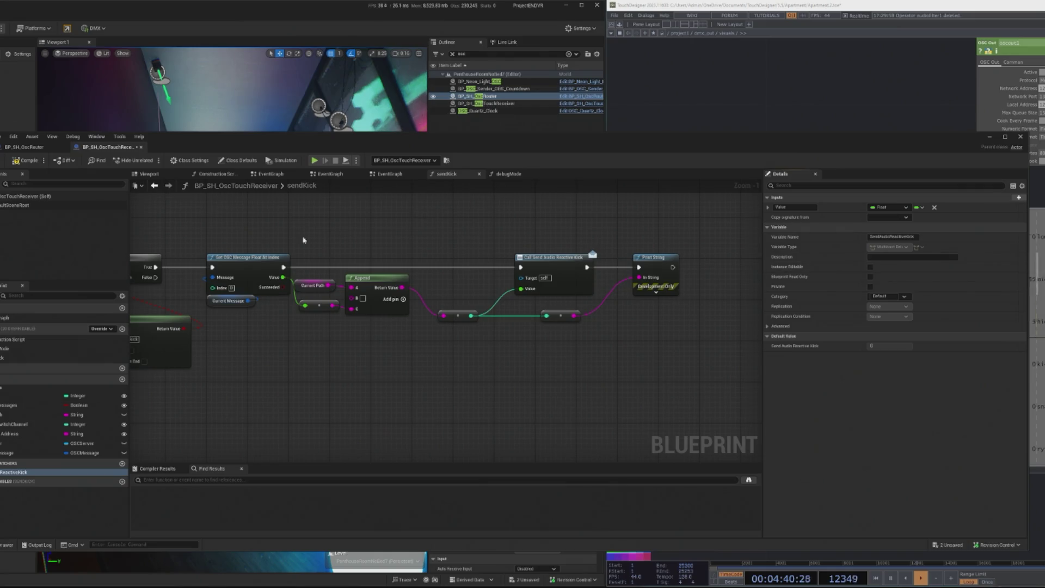
left_click(24, 160)
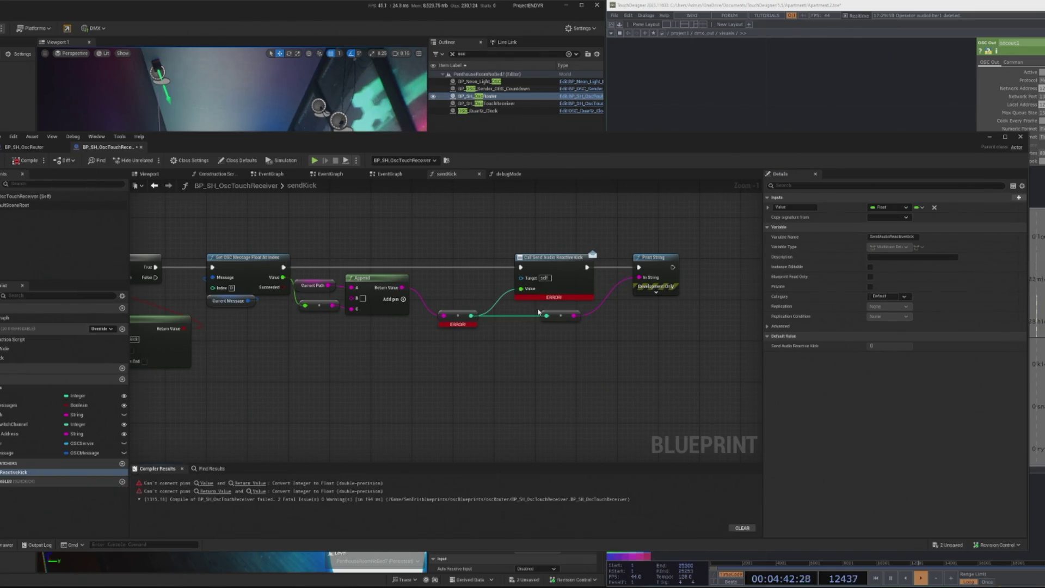
Delete the erroring conversion node, wire Append into the call's Value, realign and recompile
left_click(457, 326)
key("Delete")
mouse_move(401, 288)
left_mouse_down()
mouse_move(521, 289)
mouse_move(470, 305)
mouse_move(472, 316)
mouse_move(661, 292)
mouse_move(640, 277)
left_mouse_up()
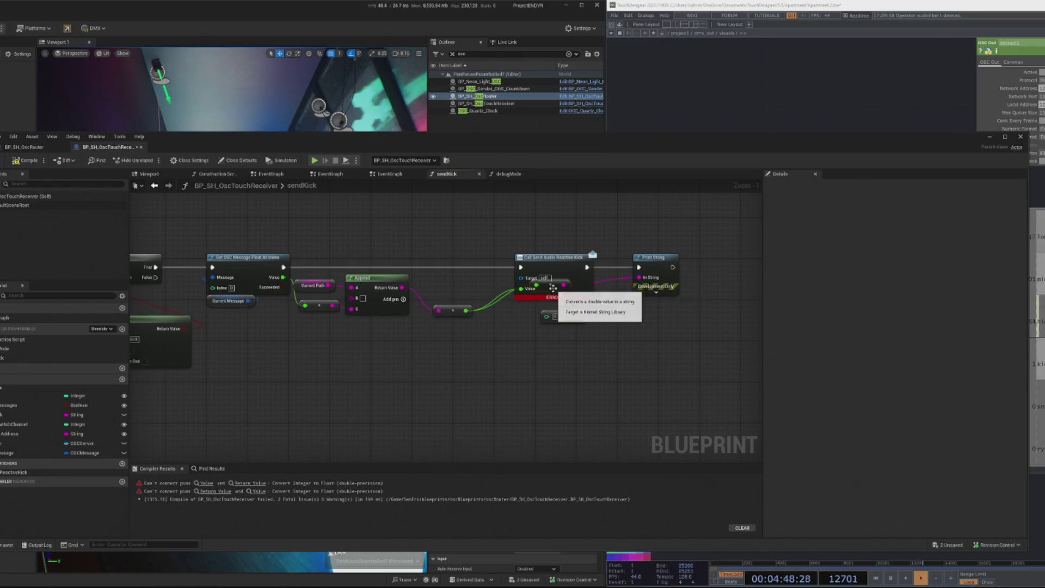
left_click_drag(557, 263, 553, 232)
left_click(569, 317)
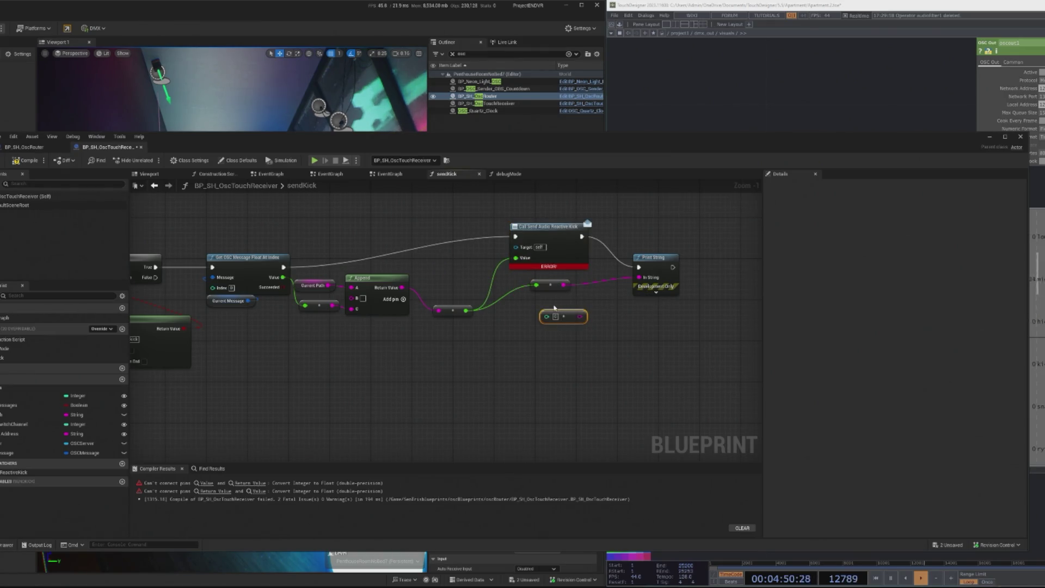
key("Delete")
left_click_drag(548, 285, 542, 315)
left_click_drag(547, 238, 540, 269)
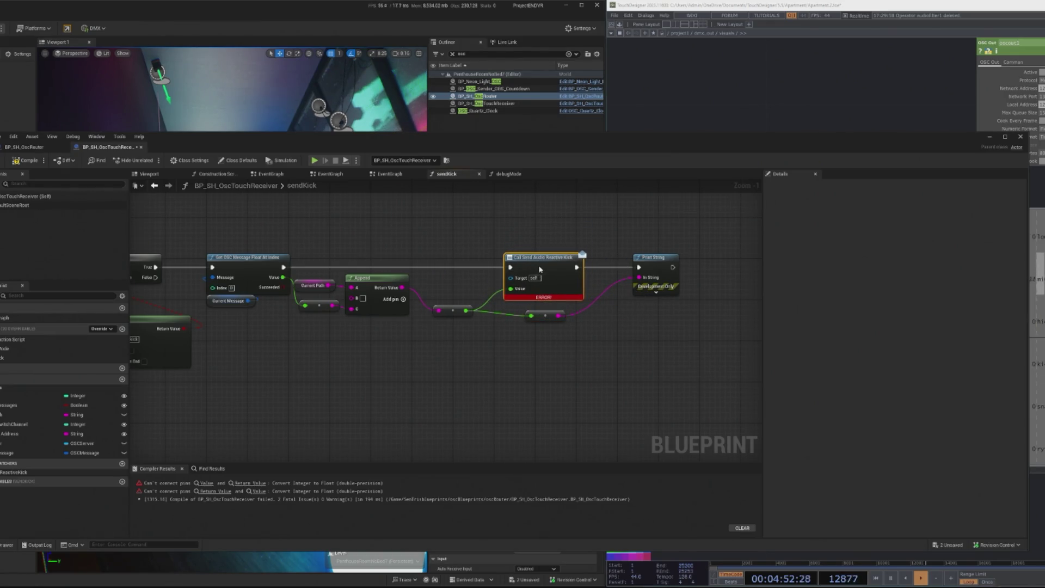
left_click(37, 161)
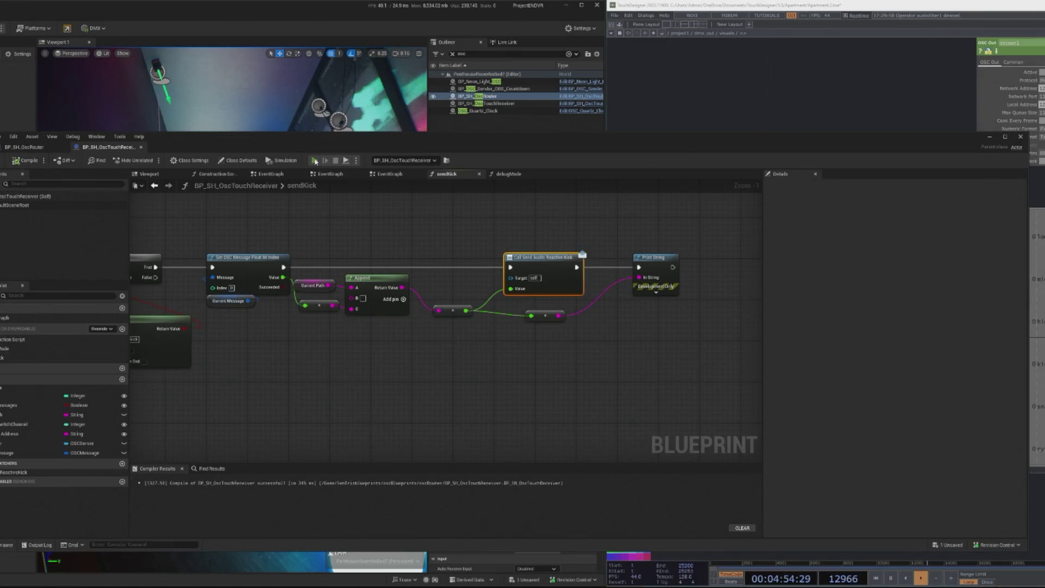
Simulate to test the kick, then tidy the Get OSC Message Float At Index node
left_click(315, 160)
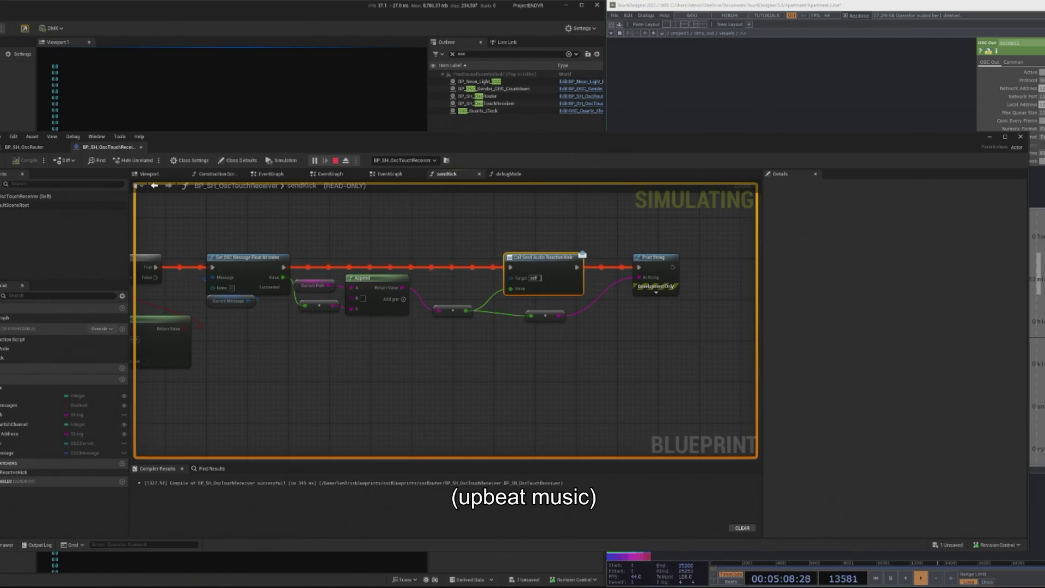
left_click(335, 161)
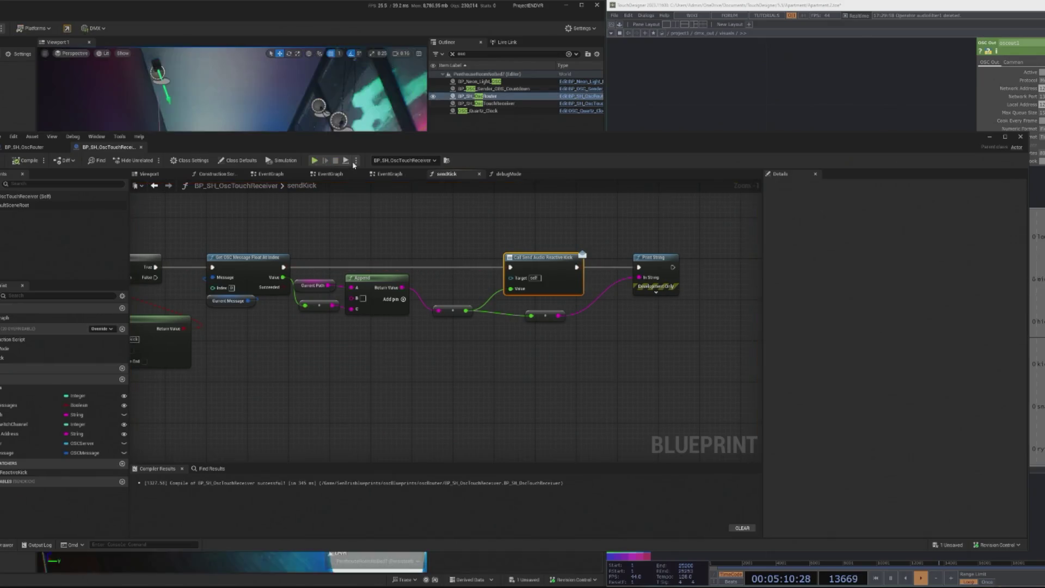
left_click(329, 305)
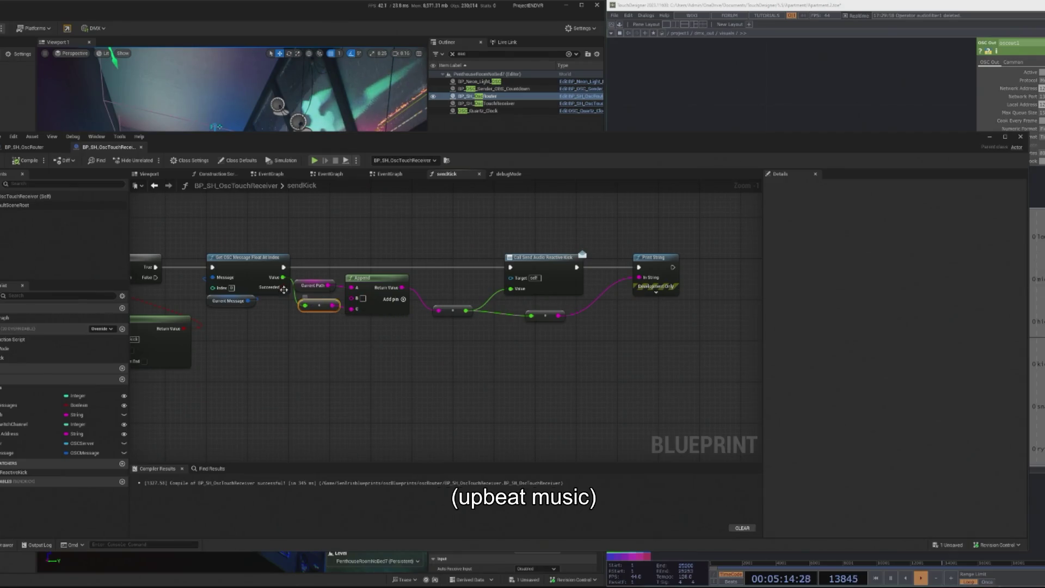
mouse_move(281, 287)
left_mouse_down()
mouse_move(415, 368)
mouse_move(305, 278)
left_mouse_up()
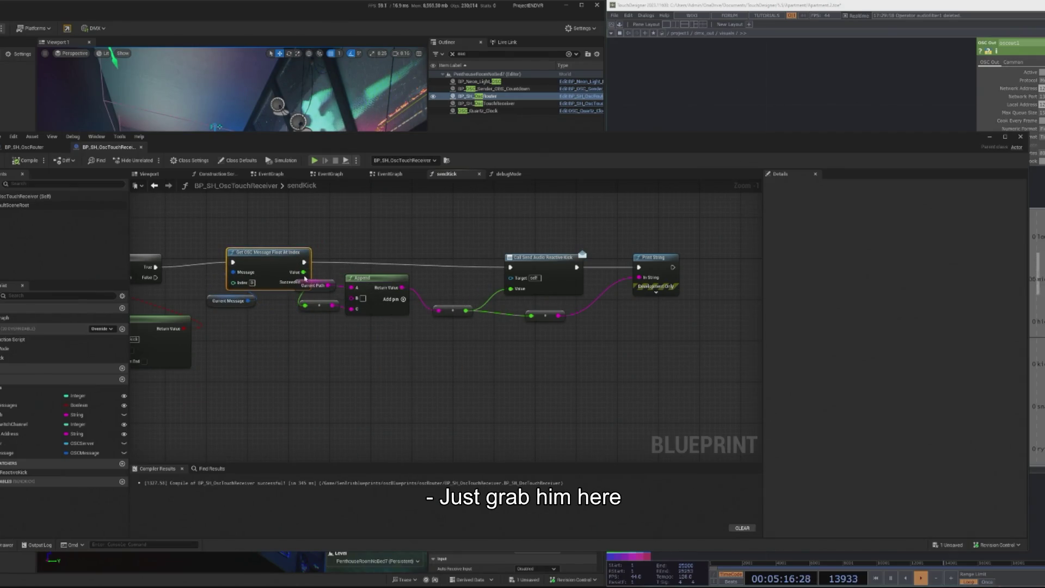
double_click(532, 263)
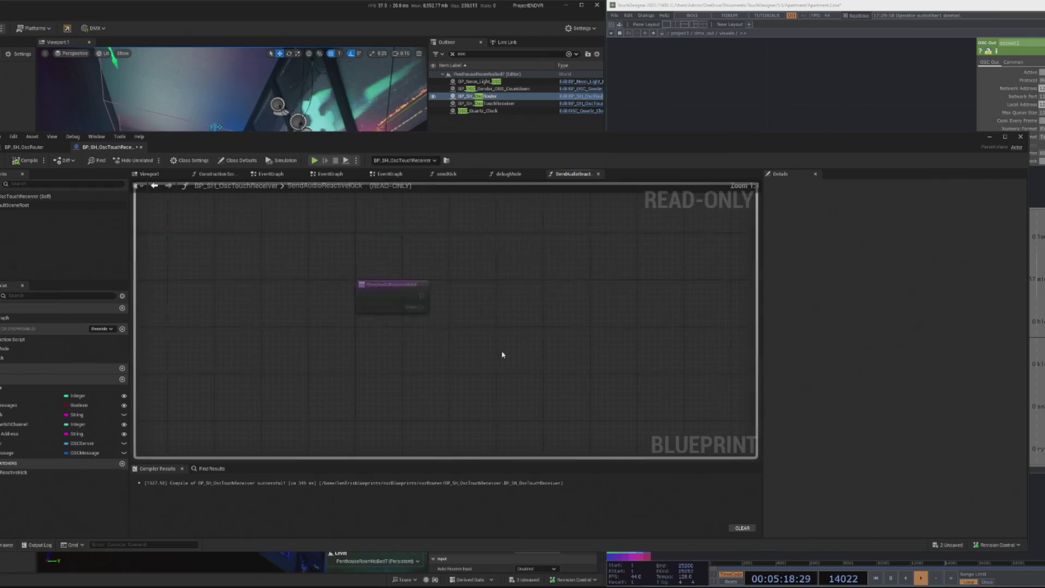
double_click(33, 317)
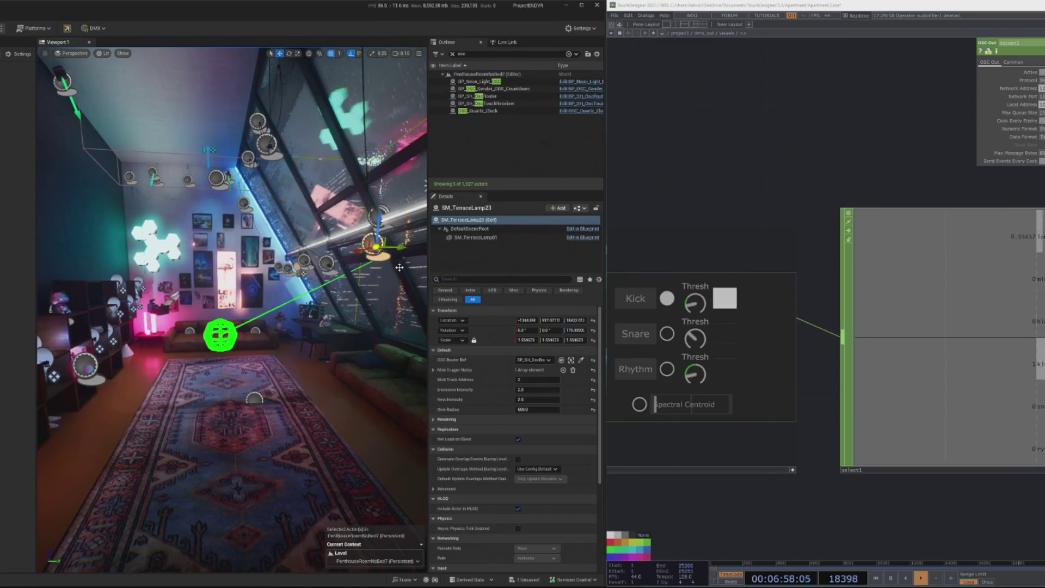
Select and focus the BP_Terrace_Light_Reactive lamp, then open its Blueprint with Ctrl+E
scroll(11, 203, "down", 3)
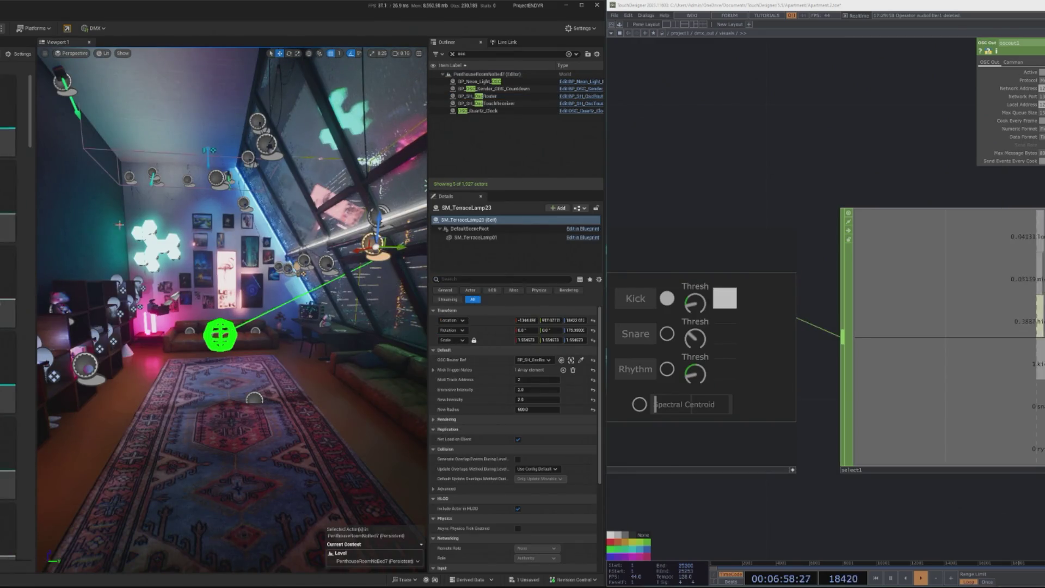
mouse_move(38, 318)
left_mouse_down()
mouse_move(38, 294)
mouse_move(38, 318)
mouse_move(424, 370)
left_mouse_up()
left_click_drag(321, 281, 344, 292)
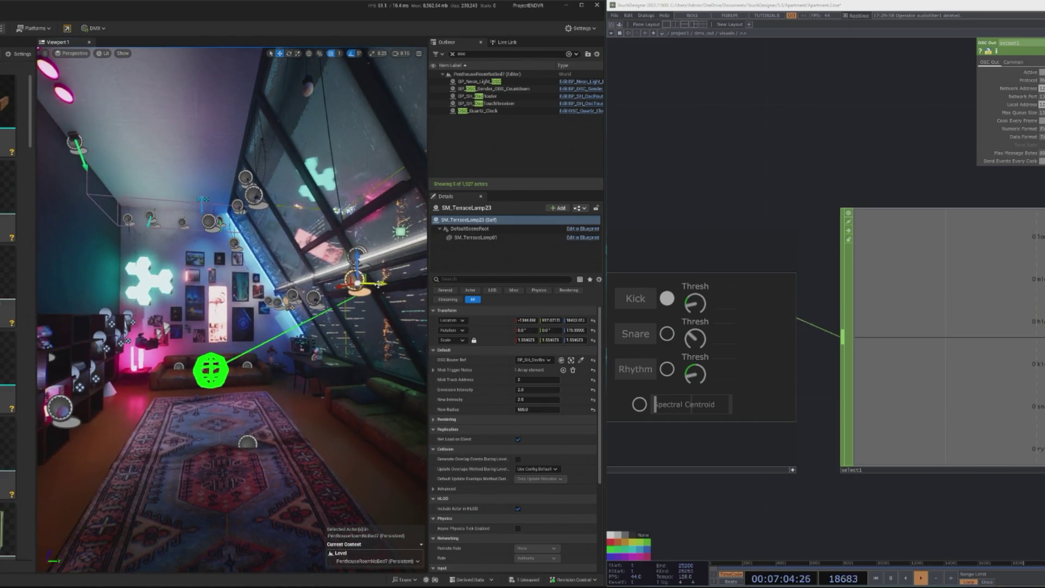
key("Escape")
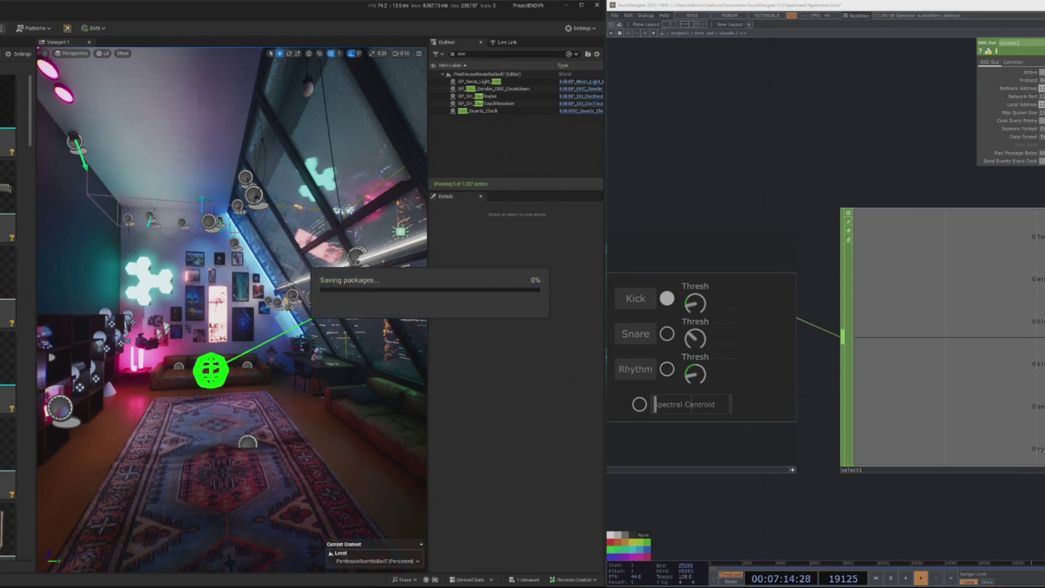
left_click(140, 522)
left_click_drag(141, 522, 140, 396)
key("f")
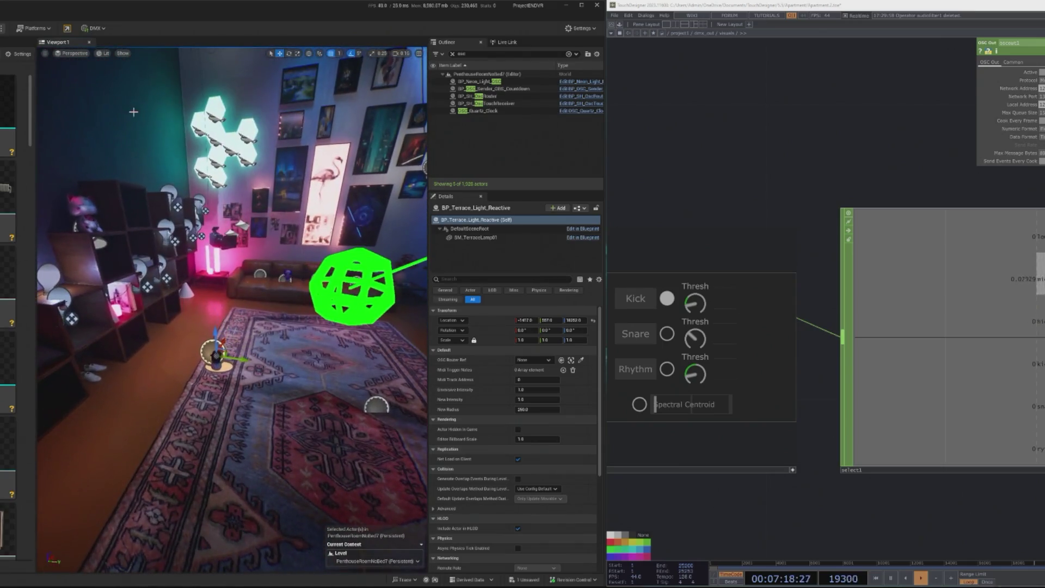
key("ctrl+e")
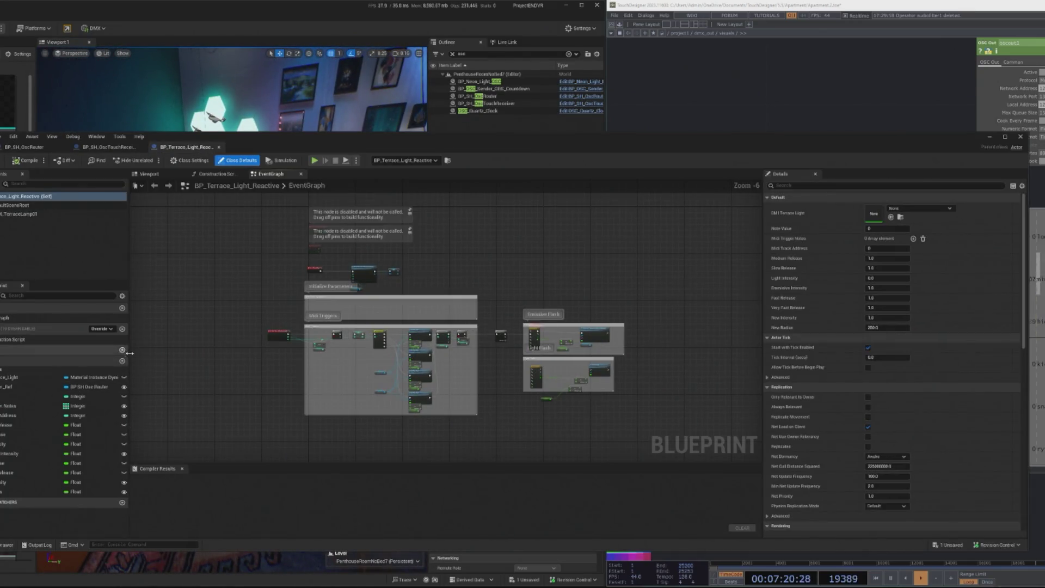
Add a new variable typed as a BP SH Osc Touch Receiver reference
left_click(122, 361)
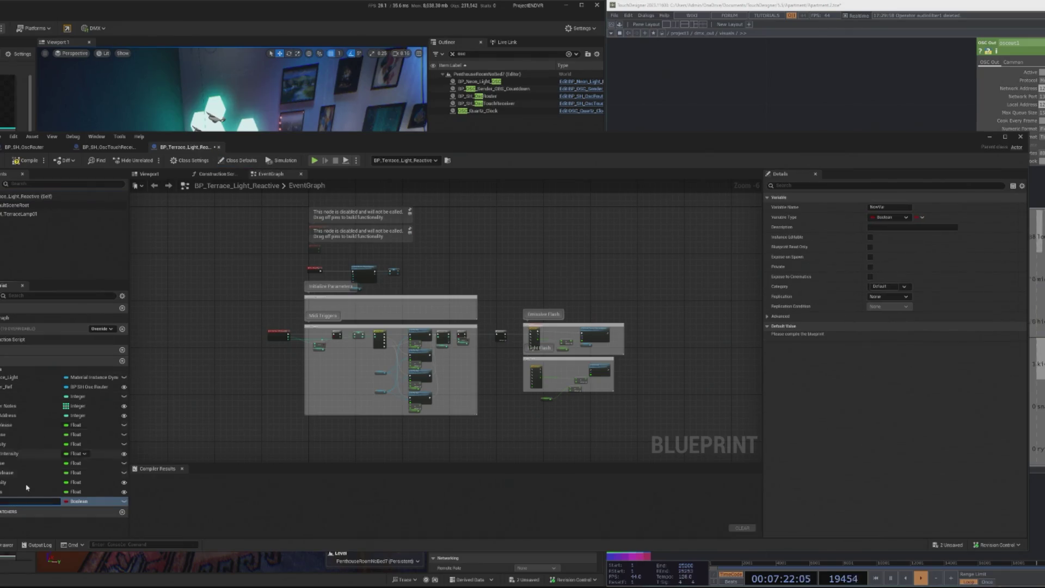
left_click(79, 501)
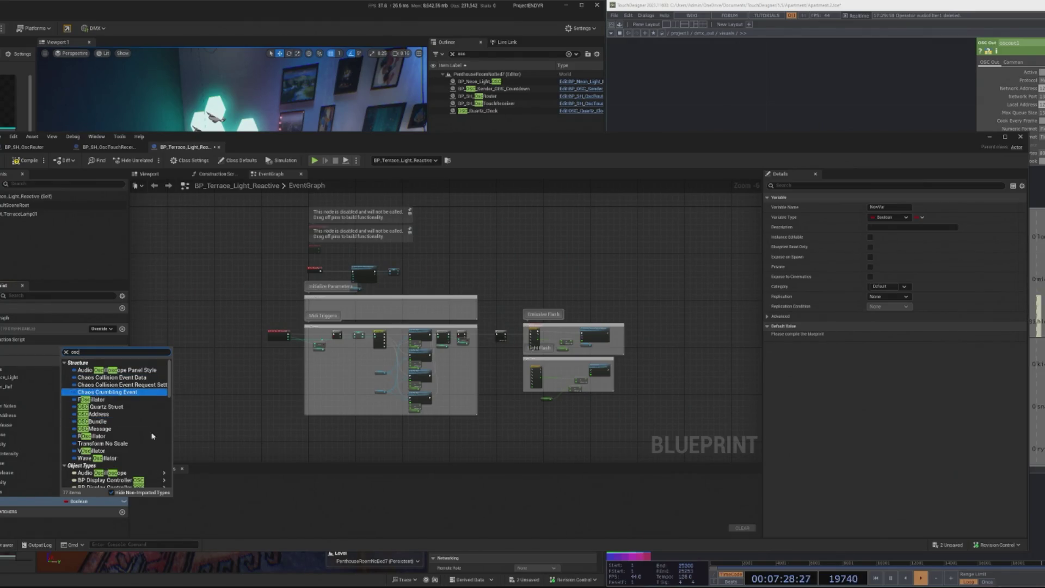
scroll(139, 442, "down", 2)
scroll(138, 442, "down", 8)
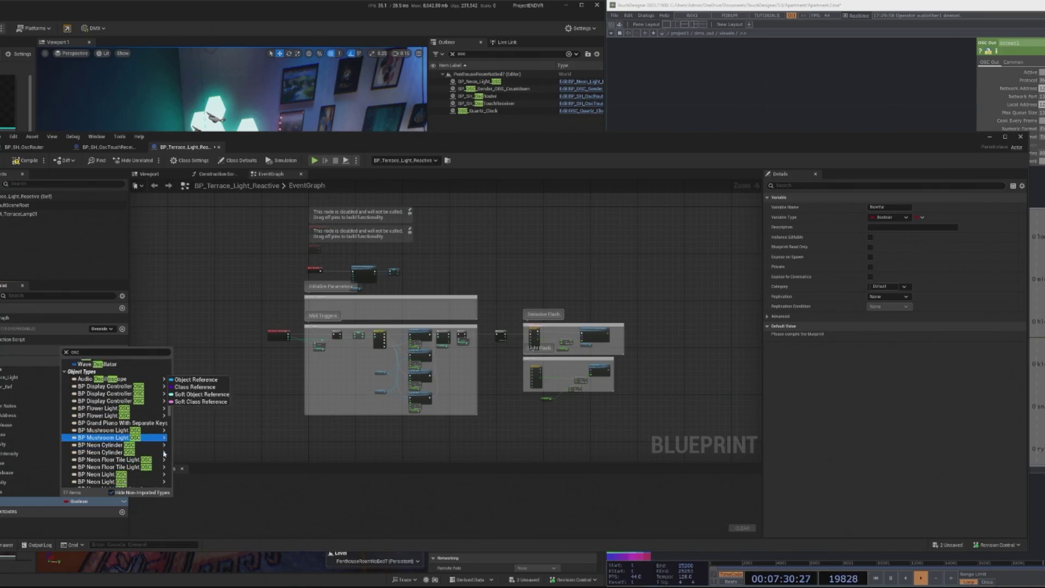
scroll(163, 454, "down", 5)
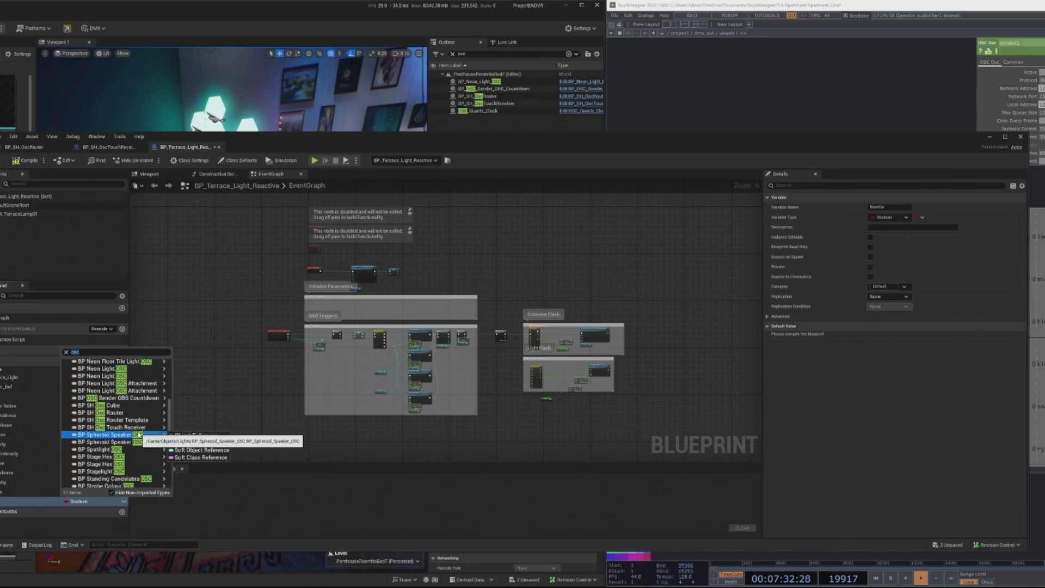
left_click(190, 428)
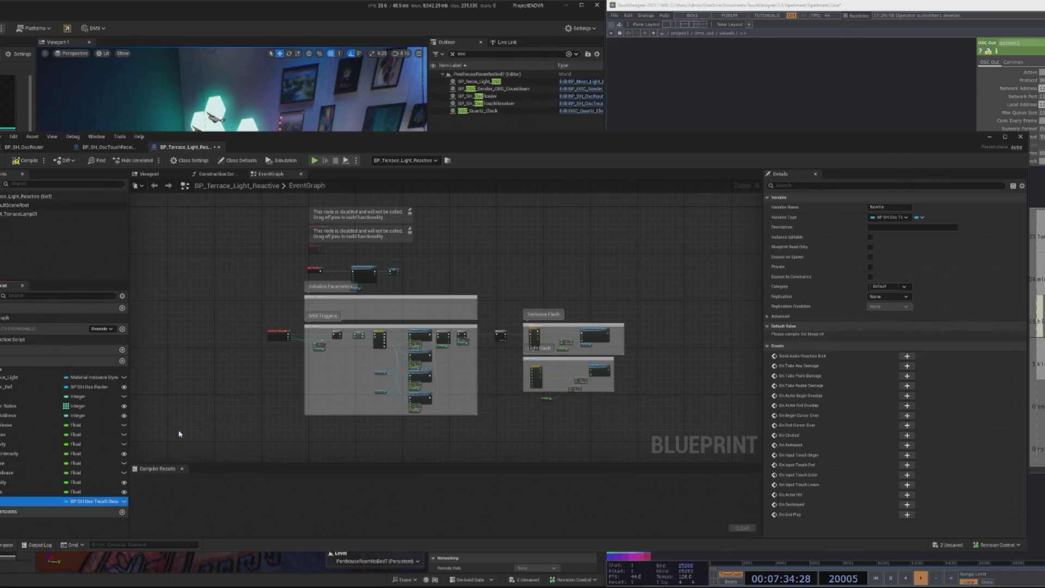
Rename the variable to TouchOSC_Receiver_Ref and place a Get node for it in the graph
right_click(14, 501)
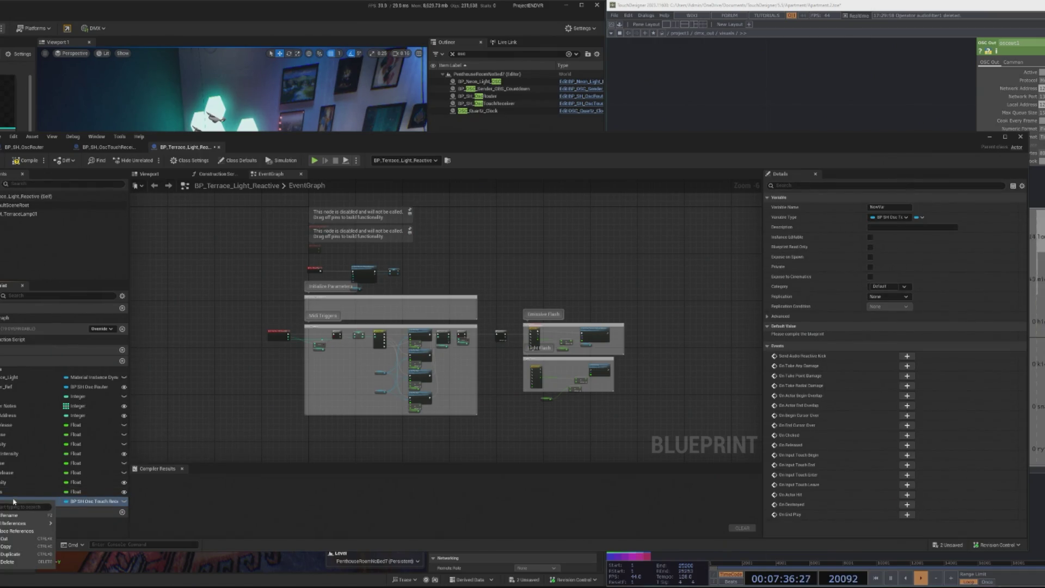
left_click(7, 516)
type("O_Receiver_Ref")
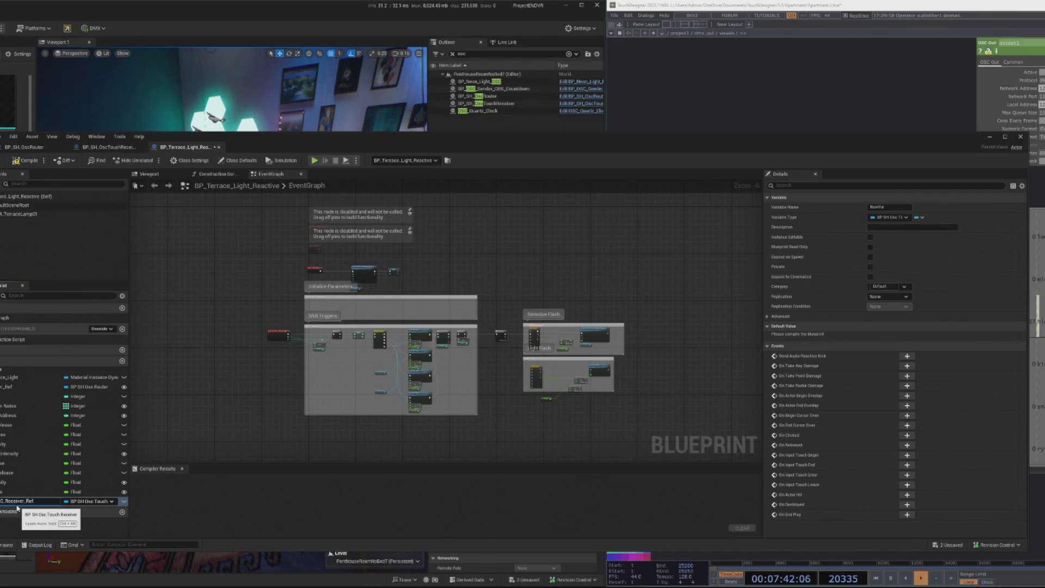
key("Return")
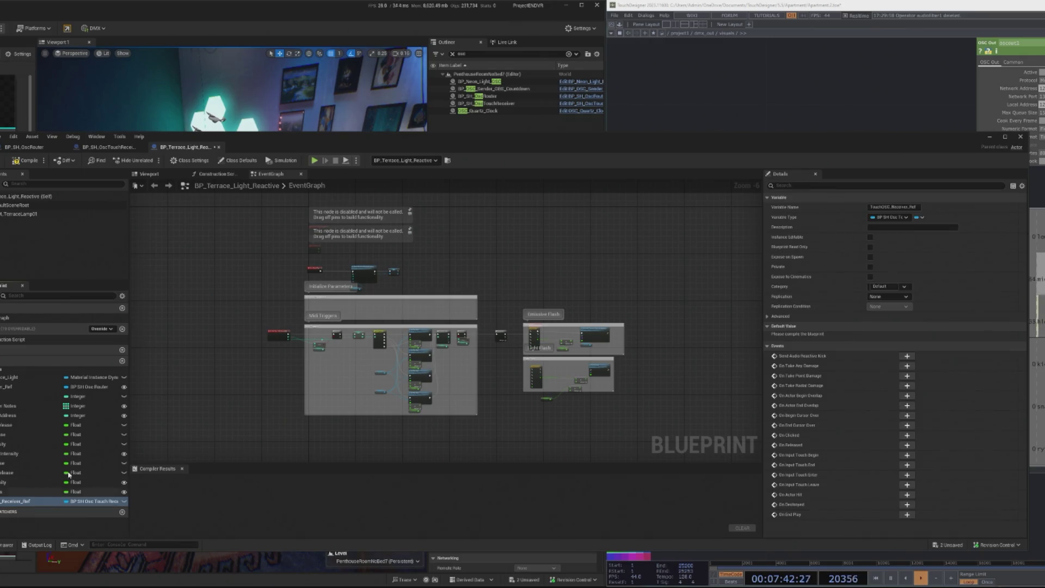
left_click_drag(1, 504, 294, 413)
left_click(303, 419)
scroll(303, 416, "up", 2)
key("Home")
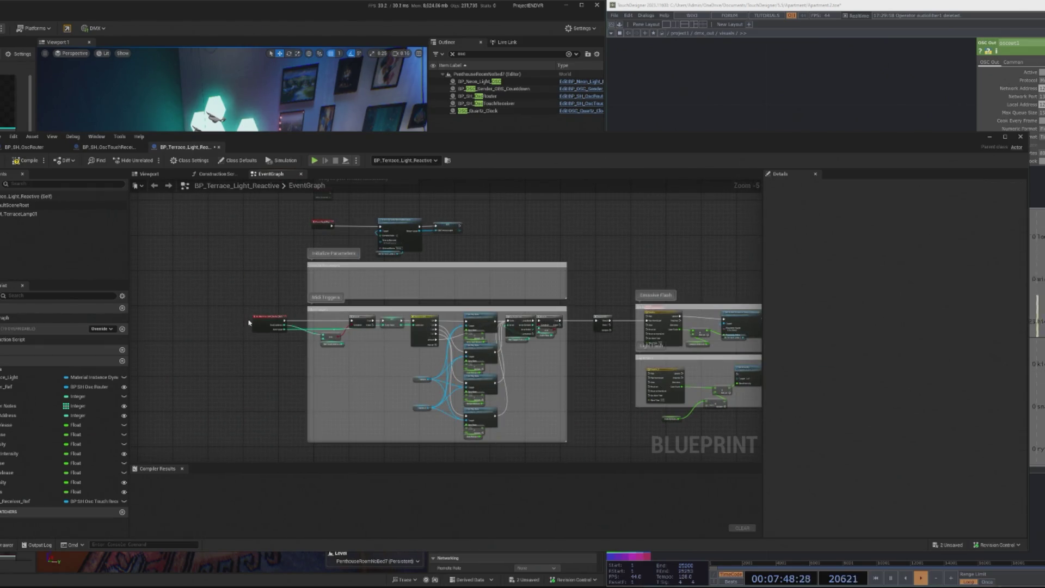
Add the receiver's Send Audio Reactive Kick event from the Details Events list
left_click(254, 322)
mouse_move(240, 345)
left_mouse_down()
mouse_move(266, 305)
mouse_move(288, 440)
mouse_move(292, 273)
mouse_move(294, 281)
left_mouse_up()
scroll(294, 281, "up", 4)
scroll(294, 281, "up", 1)
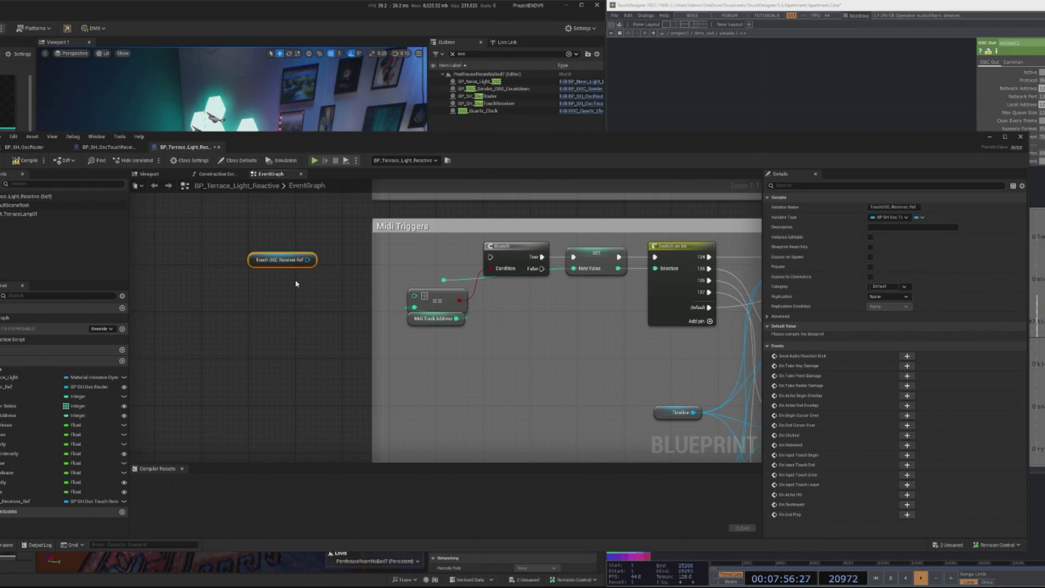
left_click(907, 356)
Arrange the kick event above the Touch OSC Receiver Ref getter, left of Midi Triggers
left_click_drag(416, 283, 379, 455)
mouse_move(451, 411)
left_mouse_down()
mouse_move(460, 262)
mouse_move(458, 397)
left_mouse_up()
left_click_drag(333, 239, 209, 314)
mouse_move(310, 398)
left_mouse_down()
mouse_move(308, 243)
mouse_move(298, 245)
left_mouse_up()
left_click_drag(206, 313, 270, 265)
left_click_drag(315, 299, 191, 381)
left_click_drag(284, 264, 262, 259)
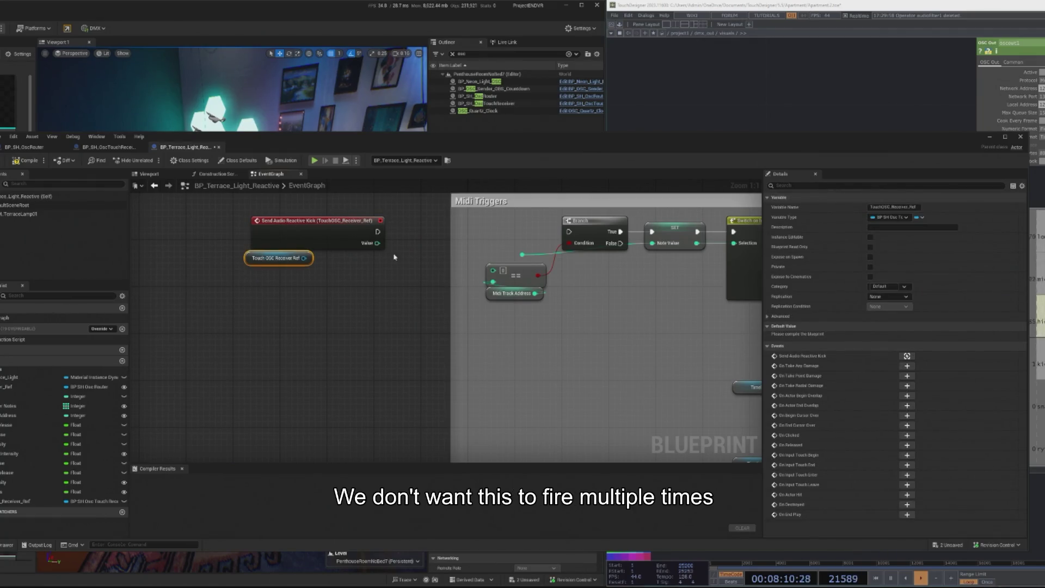
mouse_move(373, 228)
left_mouse_down()
mouse_move(307, 228)
mouse_move(346, 221)
left_mouse_up()
Add a Do Once node after the kick event and tidy the nearby nodes
type("do once")
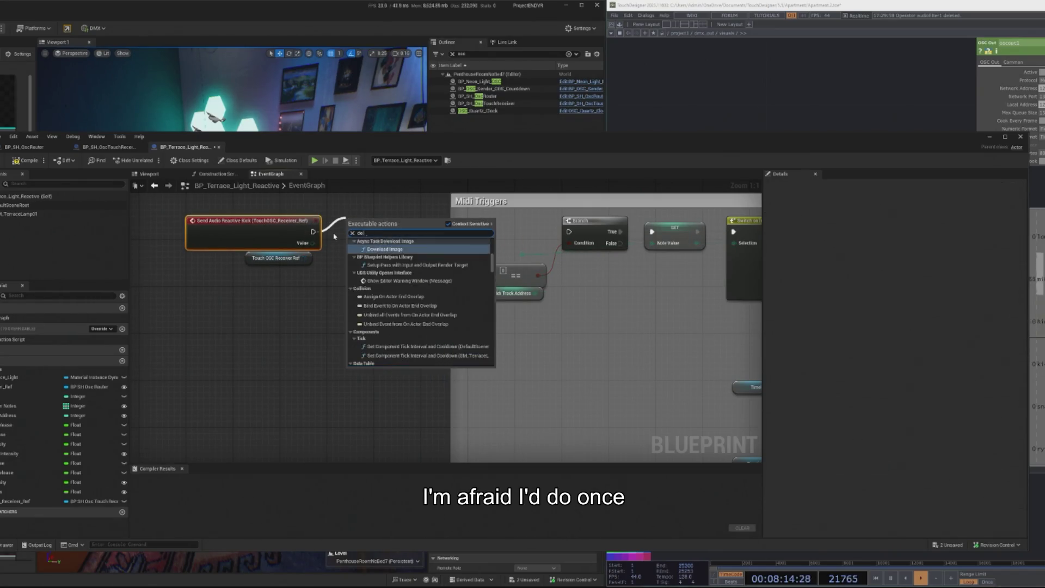
key("Return")
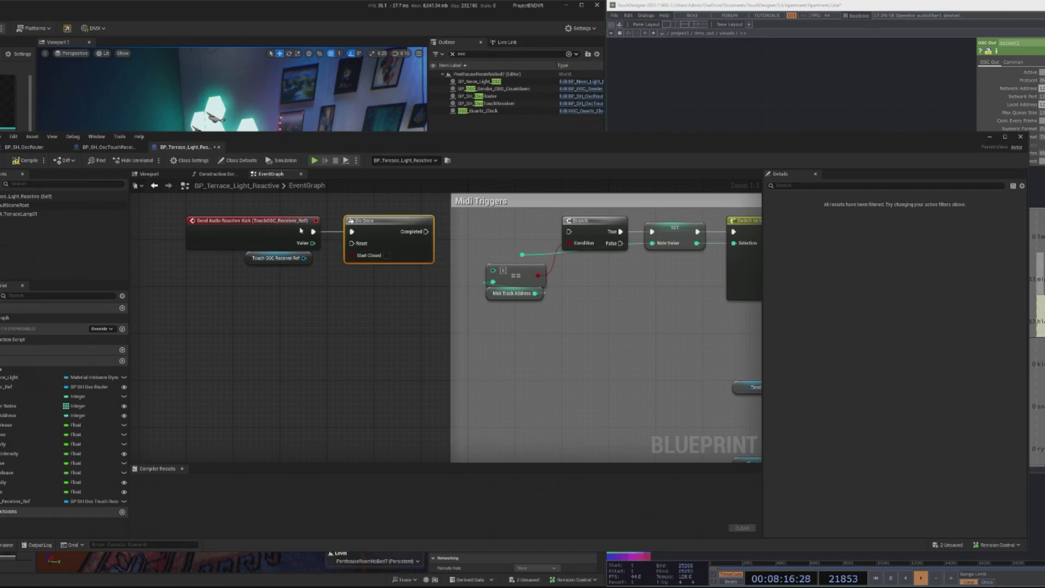
left_click_drag(294, 229, 311, 229)
left_click_drag(256, 261, 208, 263)
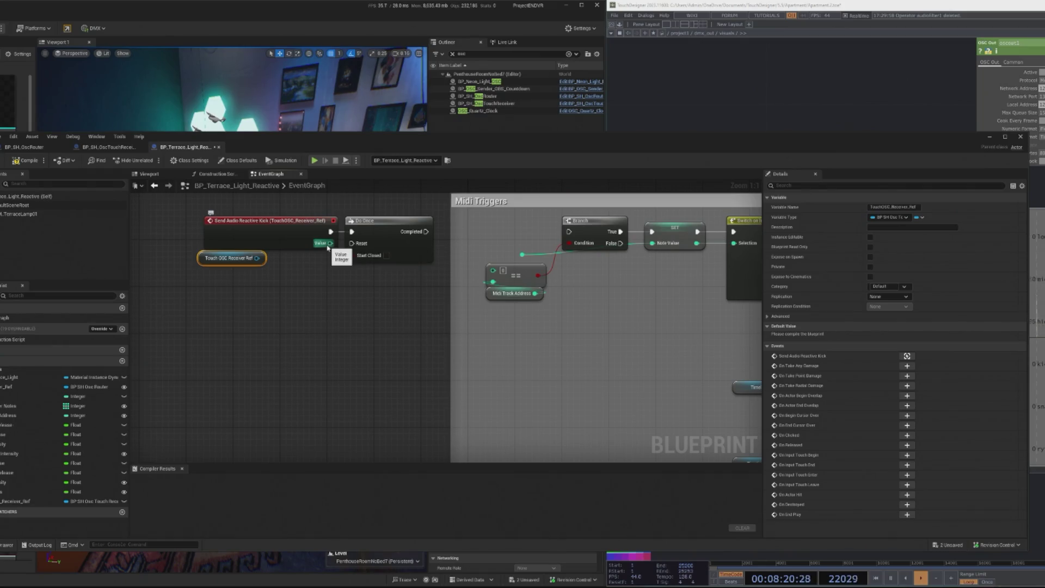
mouse_move(306, 241)
left_mouse_down()
mouse_move(275, 276)
mouse_move(287, 225)
mouse_move(264, 244)
mouse_move(220, 355)
left_mouse_up()
Add a Branch node to the graph and rearrange the kick event and Do Once
type("branch")
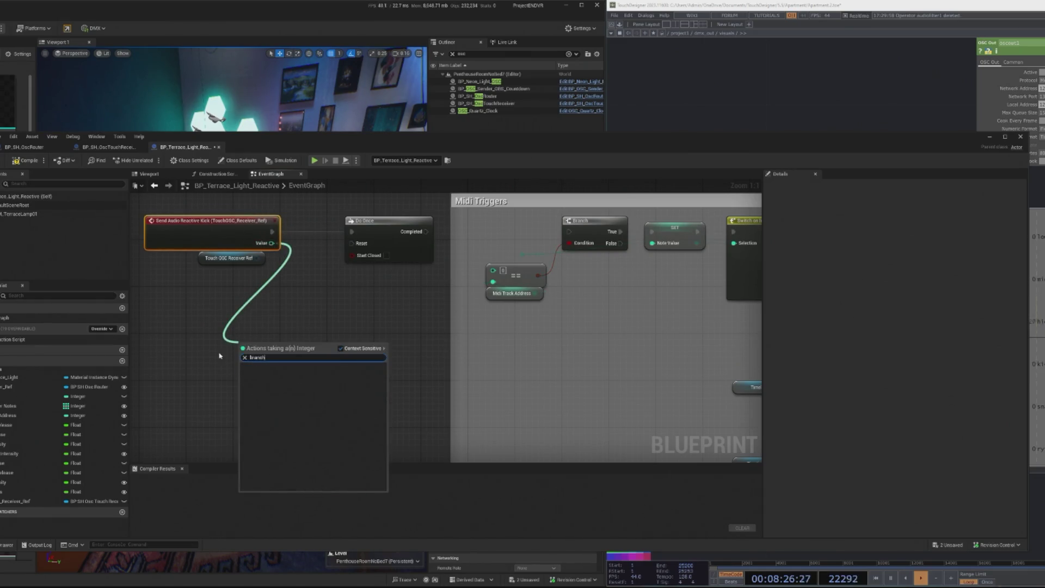
left_click(237, 357)
right_click(258, 339)
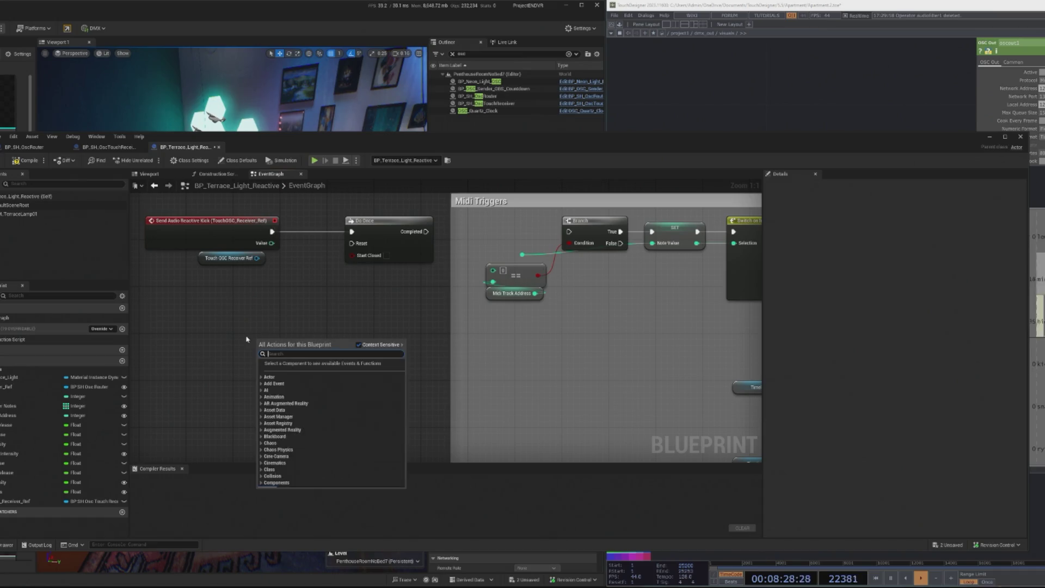
type("branch")
left_click(313, 377)
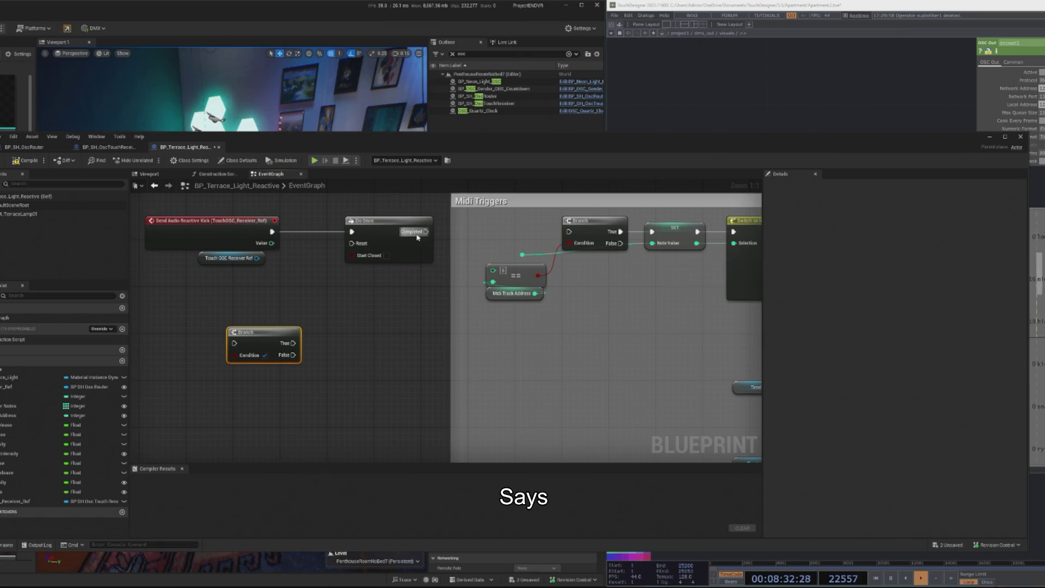
mouse_move(371, 233)
left_mouse_down()
mouse_move(328, 233)
mouse_move(256, 260)
mouse_move(192, 320)
left_mouse_up()
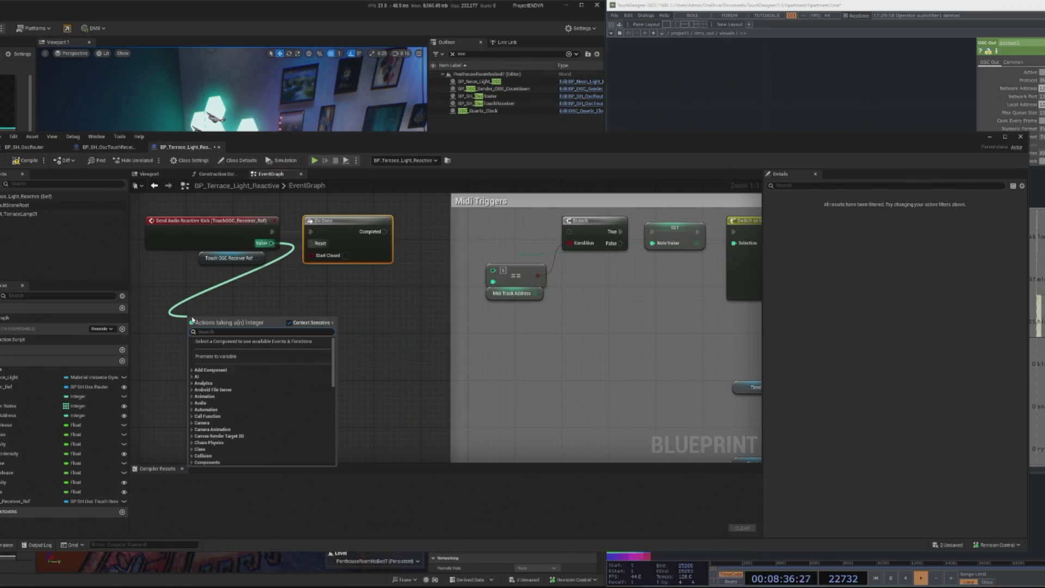
key("Escape")
mouse_move(218, 220)
left_mouse_down()
mouse_move(187, 220)
mouse_move(340, 231)
left_mouse_up()
Add a Sequence node and wire the kick event's execution into it beside Do Once
right_click(303, 276)
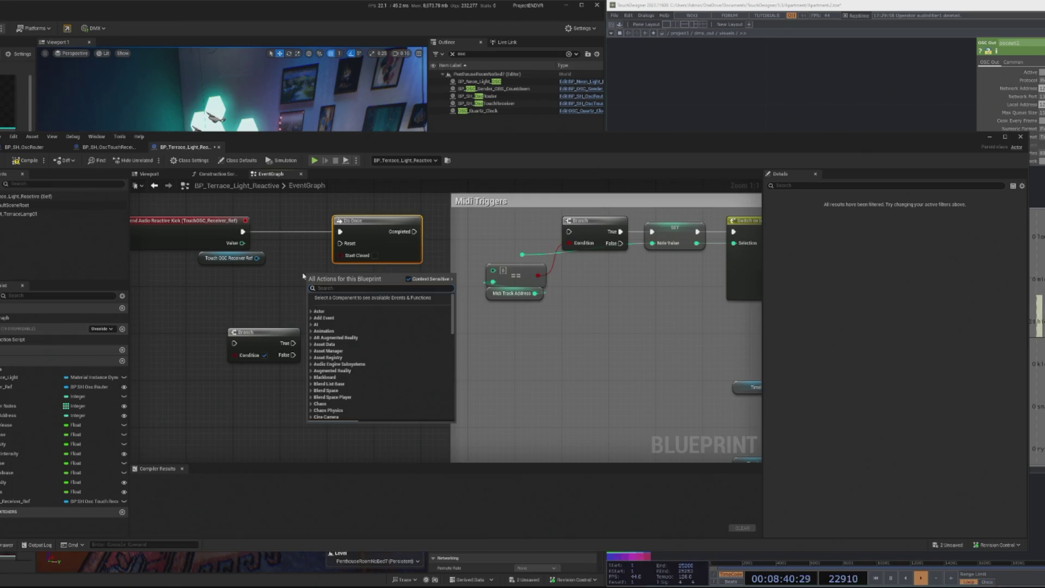
type("sequence")
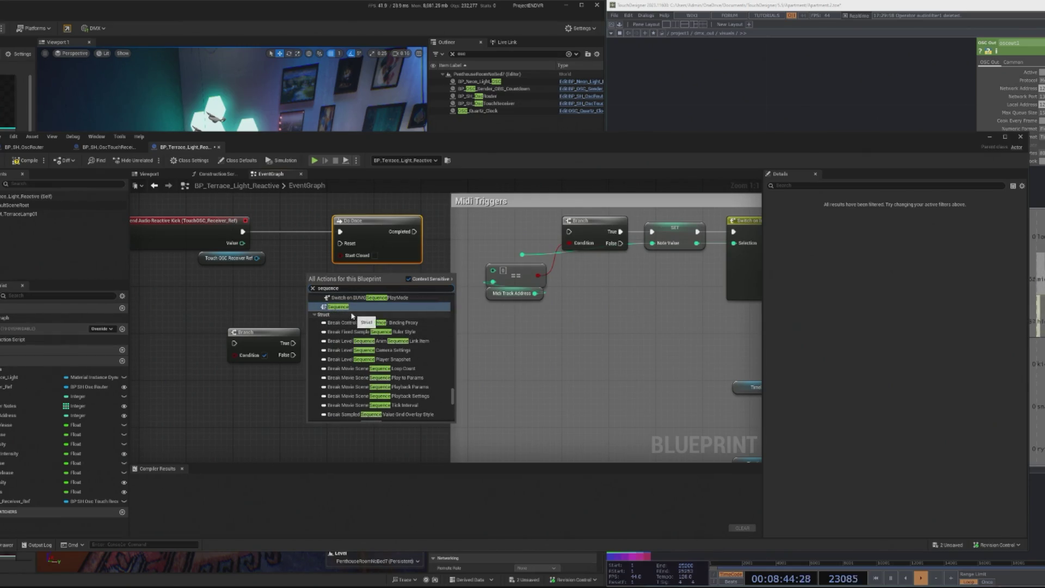
key("Return")
mouse_move(243, 231)
left_mouse_down()
mouse_move(324, 262)
mouse_move(310, 281)
left_mouse_up()
left_click(278, 256)
left_click_drag(243, 231, 314, 287)
mouse_move(338, 285)
left_mouse_down()
mouse_move(308, 233)
mouse_move(368, 294)
left_mouse_up()
left_click_drag(286, 302, 195, 296)
left_click_drag(270, 321, 174, 374)
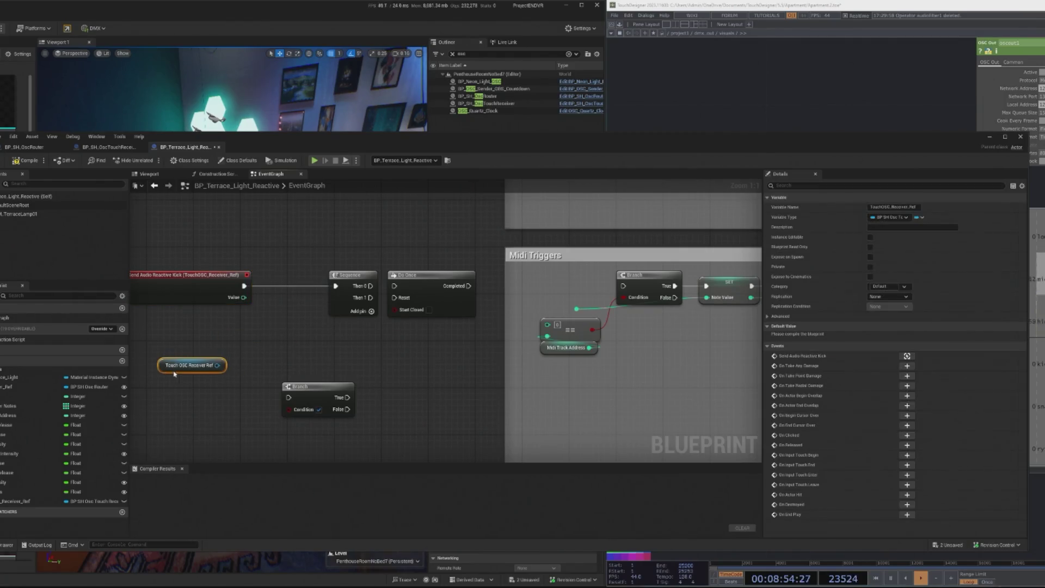
Add an Equal (==) check on the kick's Value driving a Branch
mouse_move(345, 293)
left_mouse_down()
mouse_move(286, 293)
mouse_move(341, 298)
left_mouse_up()
mouse_move(243, 298)
left_mouse_down()
mouse_move(249, 317)
mouse_move(286, 334)
mouse_move(287, 348)
mouse_move(308, 343)
mouse_move(281, 299)
left_mouse_up()
type("equal")
left_click(292, 360)
type("bran")
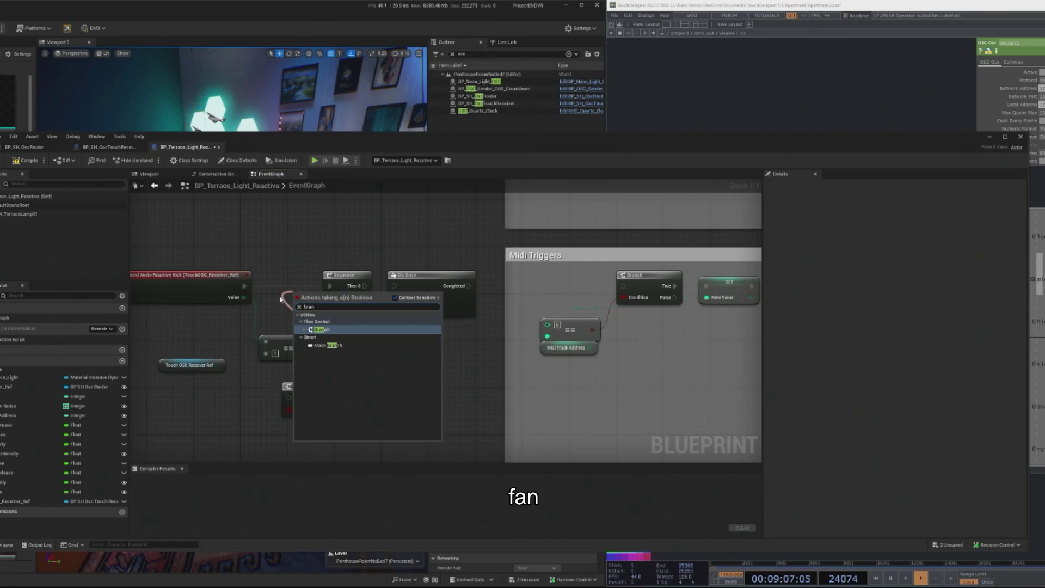
key("Return")
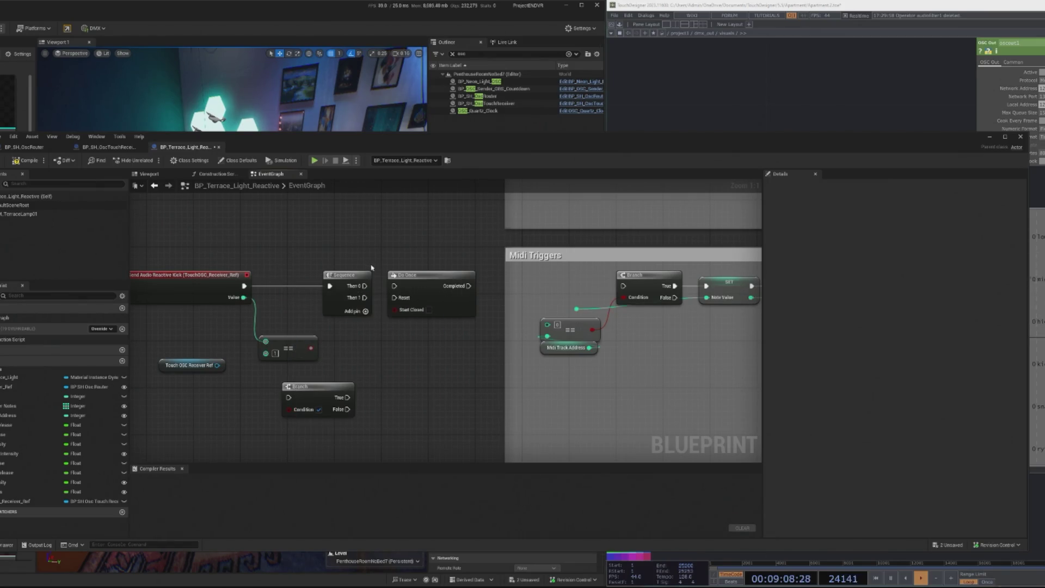
Add a Branch after the equality check and route the kick event into it
left_click_drag(354, 275, 447, 327)
mouse_move(444, 283)
left_mouse_down()
mouse_move(344, 283)
mouse_move(463, 258)
mouse_move(465, 271)
left_mouse_up()
mouse_move(428, 330)
left_mouse_down()
mouse_move(308, 281)
mouse_move(348, 281)
left_mouse_up()
mouse_move(311, 348)
left_mouse_down()
mouse_move(281, 279)
mouse_move(265, 286)
left_mouse_up()
type("branch")
left_click(316, 336)
mouse_move(281, 343)
left_mouse_down()
mouse_move(281, 313)
mouse_move(381, 298)
mouse_move(336, 286)
left_mouse_up()
Add a second Branch fed by the Sequence's Then 1 output
mouse_move(430, 263)
left_mouse_down()
mouse_move(412, 264)
mouse_move(376, 318)
mouse_move(384, 339)
left_mouse_up()
left_click(368, 287)
type("branch")
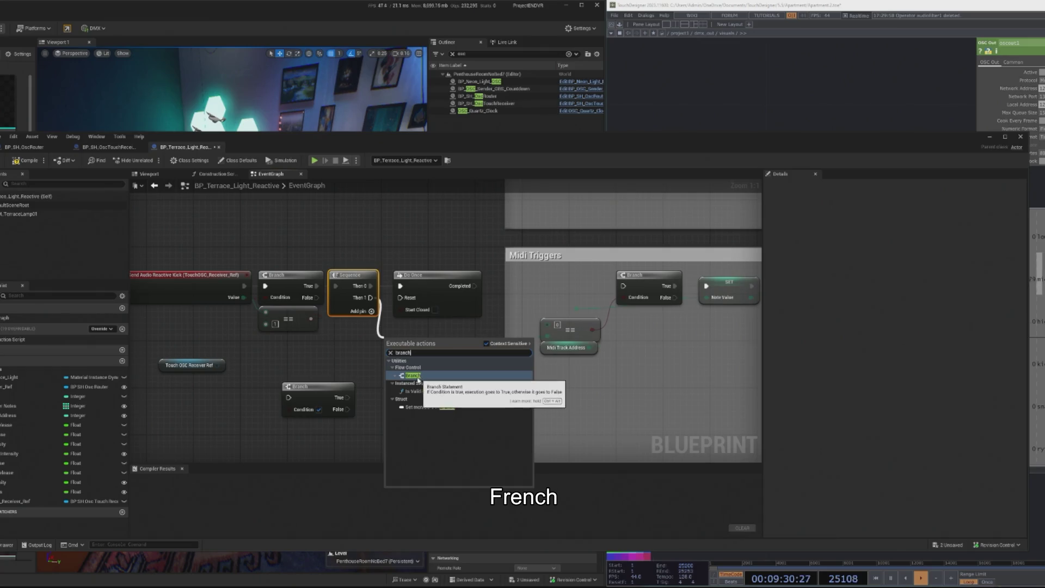
left_click(330, 326)
left_click(345, 291)
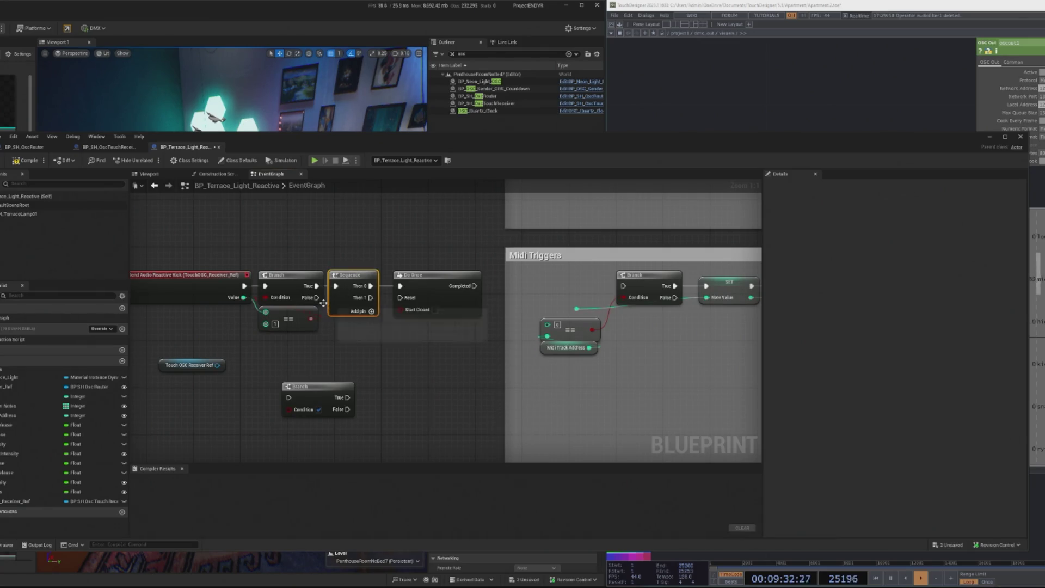
left_click_drag(317, 297, 342, 337)
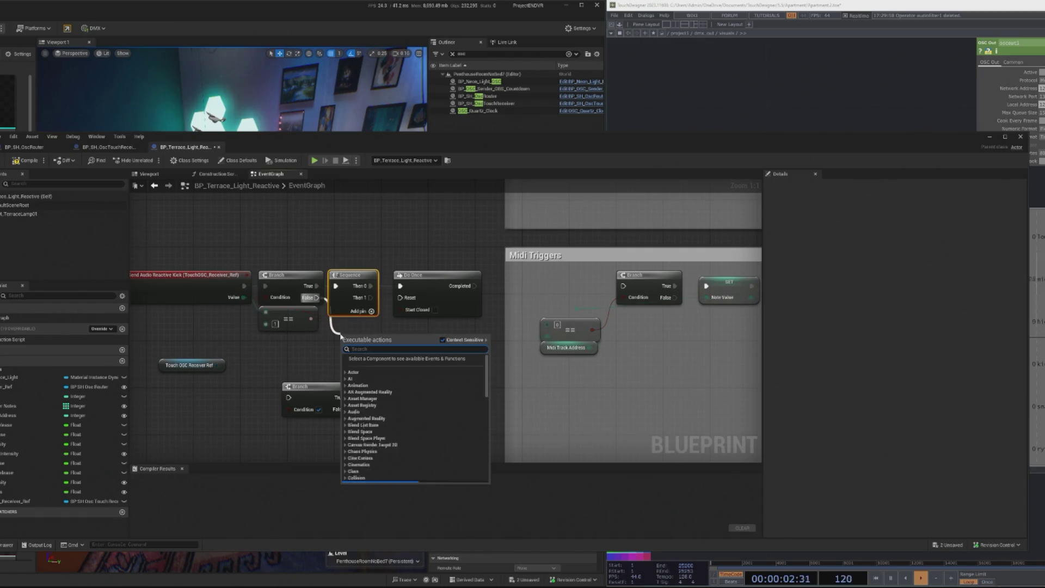
left_click(326, 347)
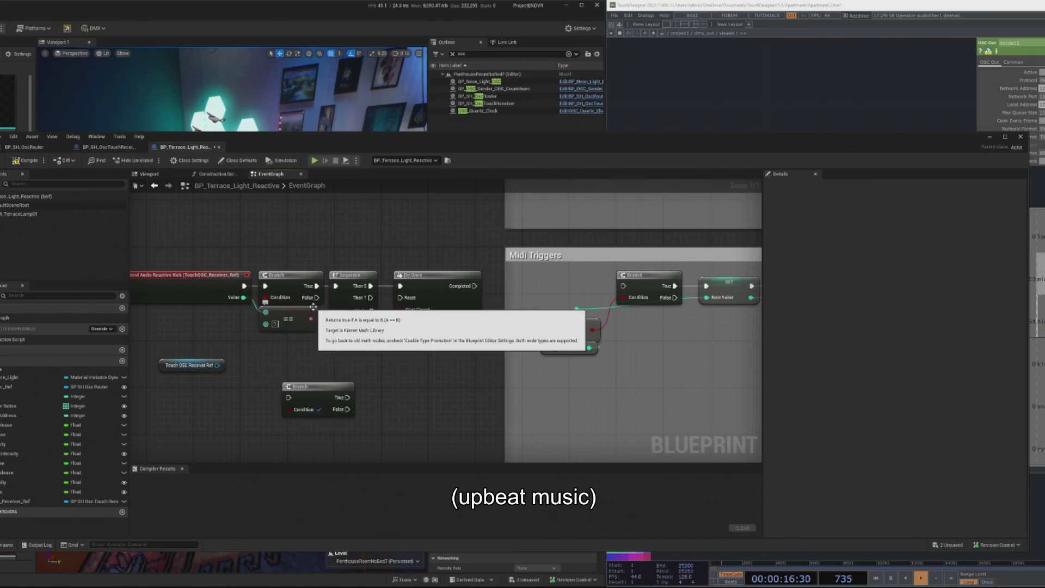
scroll(375, 343, "right", 1)
mouse_move(353, 298)
left_mouse_down()
mouse_move(359, 327)
mouse_move(327, 343)
left_mouse_up()
type("branch")
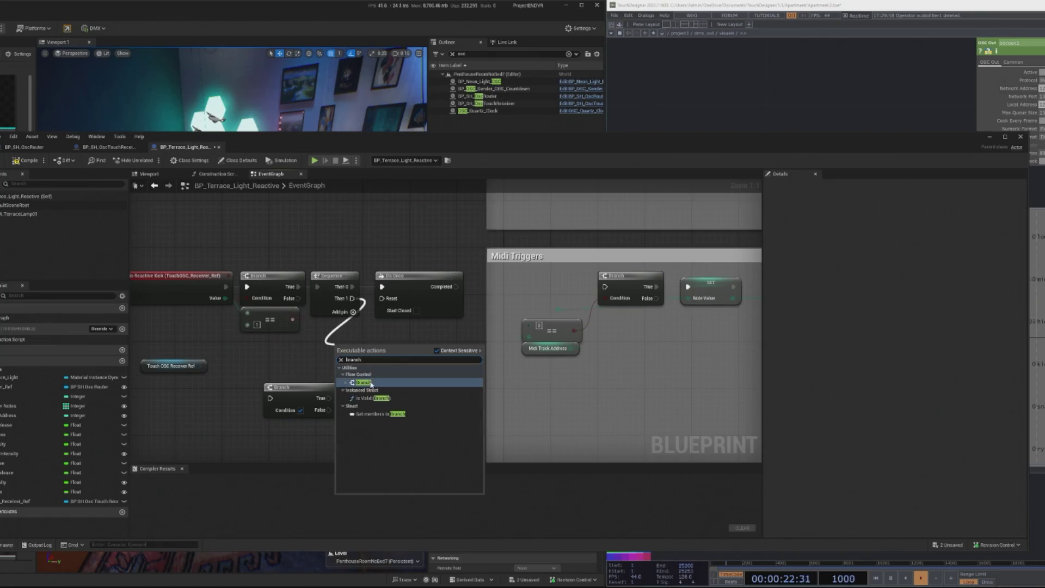
key("Return")
Duplicate the == compare node below the original and feed it the kick Value
left_click(265, 315)
key("ctrl+c")
key("ctrl+v")
left_click_drag(321, 356, 271, 360)
left_click_drag(224, 299, 260, 359)
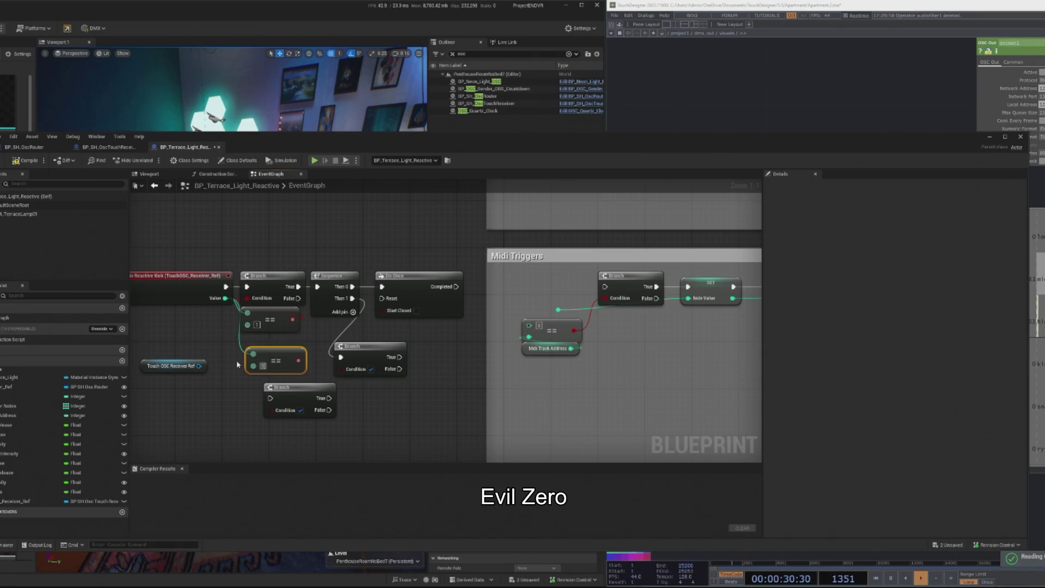
left_click_drag(280, 366, 274, 361)
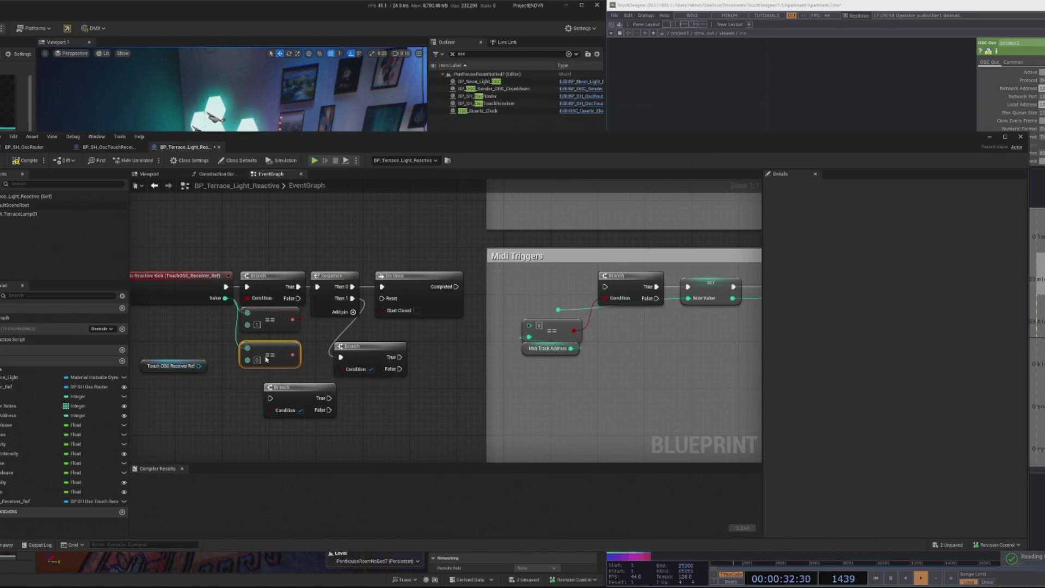
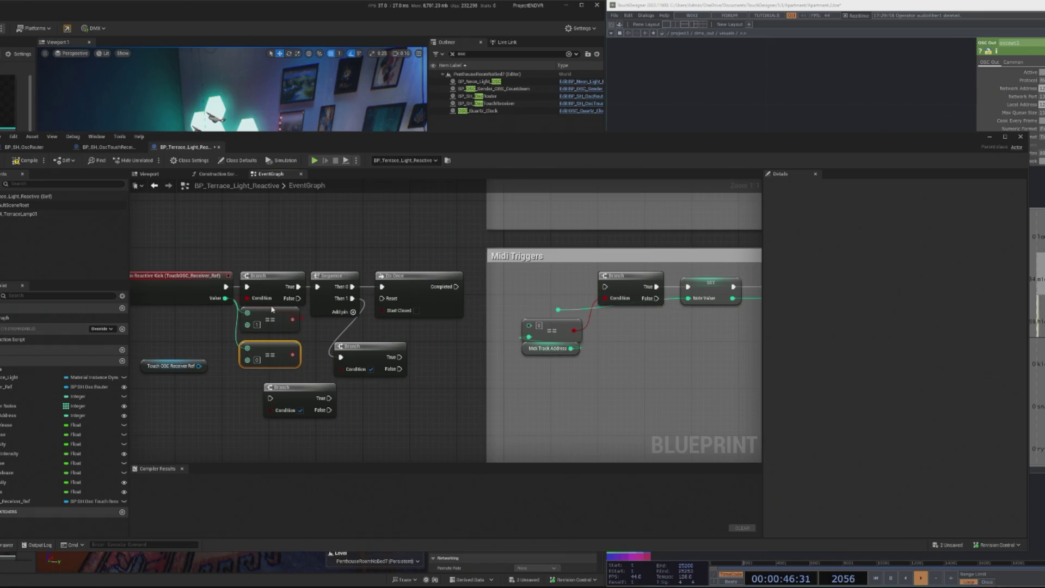
Delete the Branch and Sequence nodes that follow the Send Audio Reactive Kick event
left_click(261, 292)
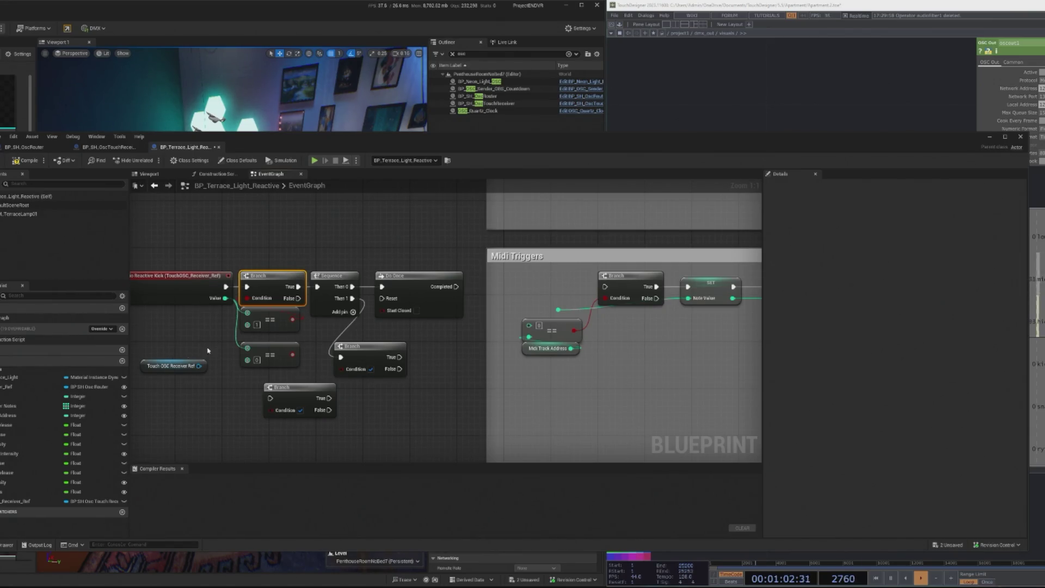
left_click_drag(201, 357, 229, 358)
left_click(198, 367)
left_click(194, 382)
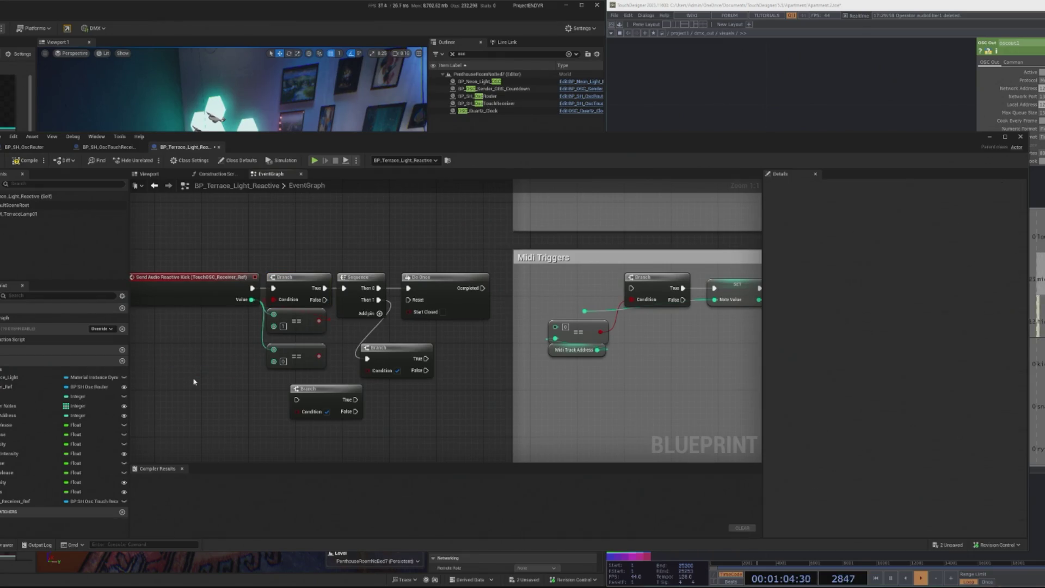
left_click_drag(232, 297, 197, 297)
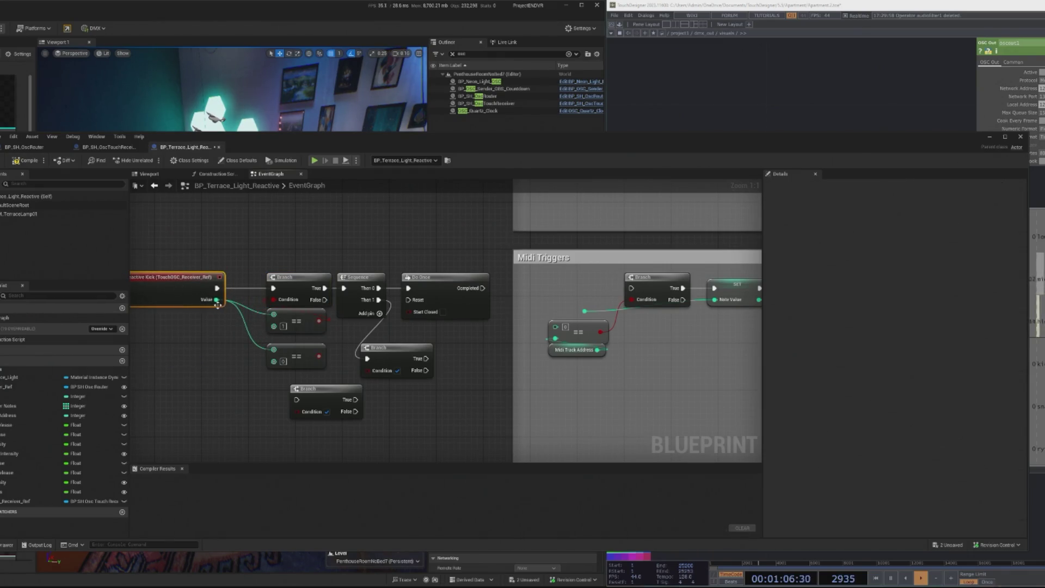
left_click(282, 291)
key("Delete")
left_click(365, 276)
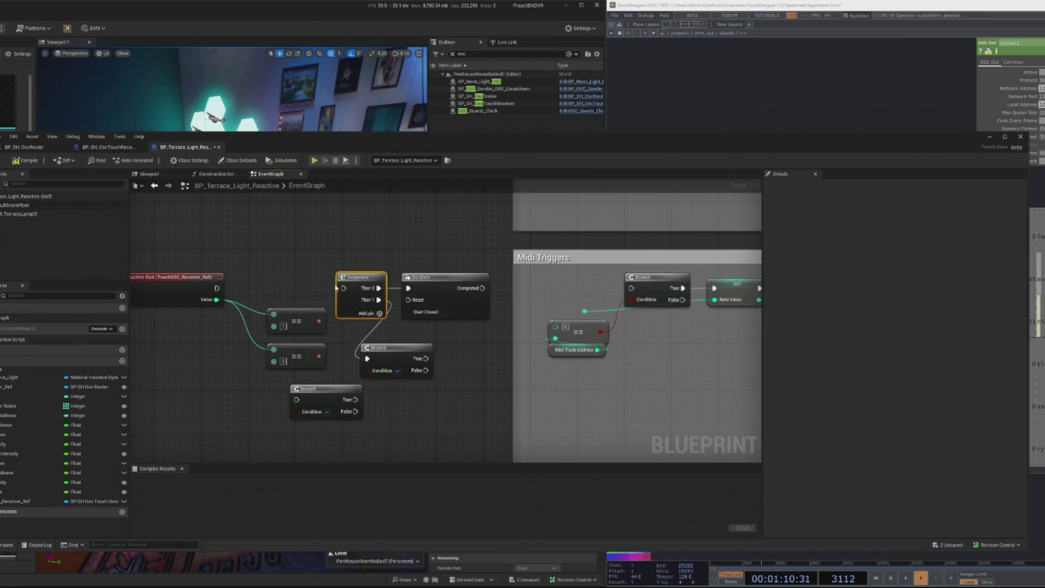
key("Delete")
Move Do Once up beside the kick event and nudge the event node into place
mouse_move(405, 277)
left_mouse_down()
mouse_move(376, 258)
mouse_move(297, 282)
left_mouse_up()
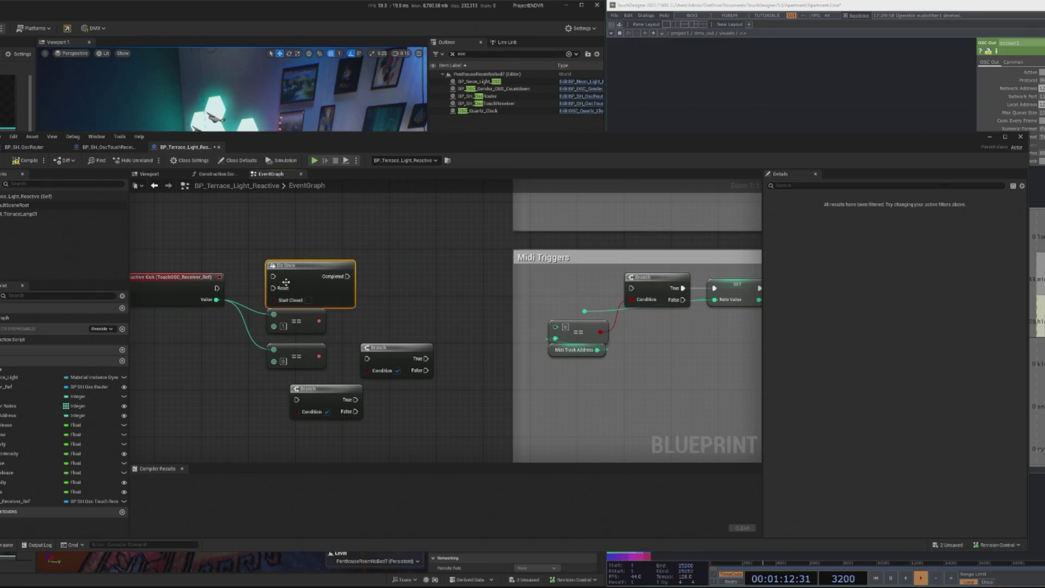
mouse_move(181, 284)
left_mouse_down()
mouse_move(183, 272)
mouse_move(267, 288)
mouse_move(361, 273)
left_mouse_up()
left_click(252, 289)
left_click_drag(220, 276, 238, 275)
Add a Sequence node after the kick event and wire its Then 0 to Do Once
type("sr")
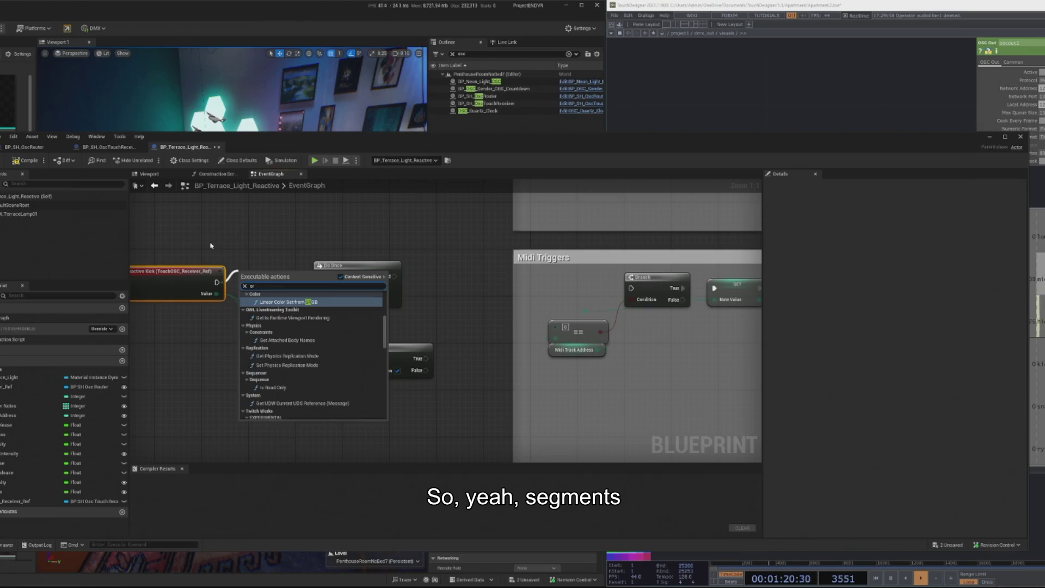
key("BackSpace")
type("equen")
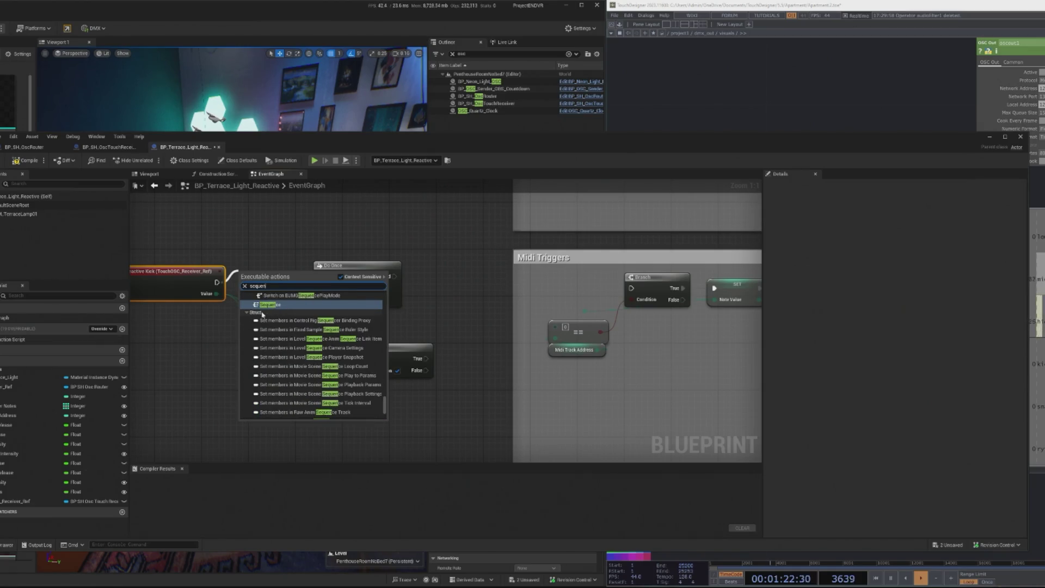
key("Return")
left_click_drag(275, 313, 256, 330)
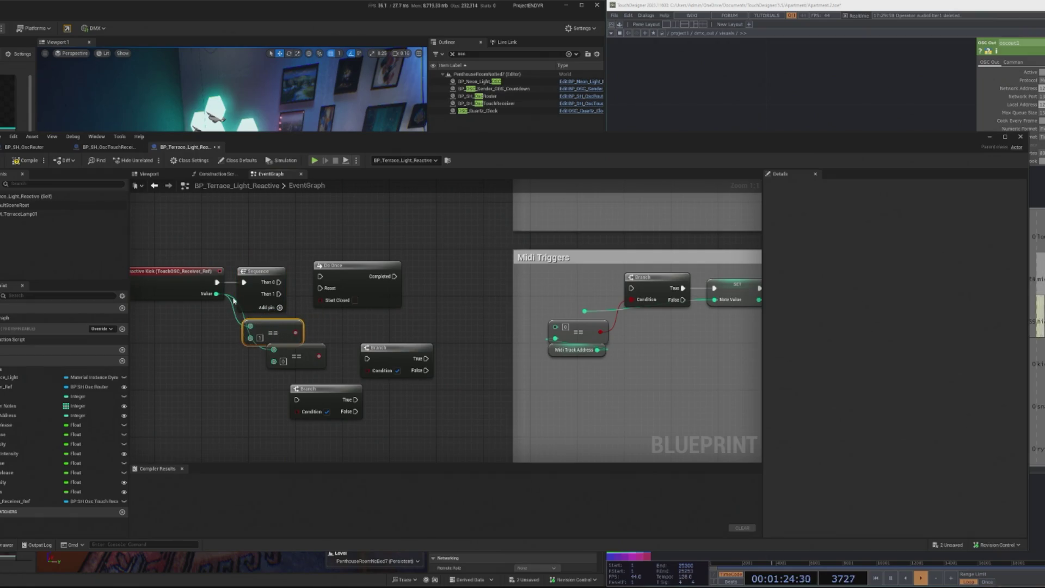
left_click_drag(276, 283, 405, 281)
Add a Branch driven by the == result between Sequence and Do Once
mouse_move(295, 332)
left_mouse_down()
mouse_move(309, 268)
mouse_move(394, 273)
mouse_move(345, 279)
left_mouse_up()
type("branch")
key("Return")
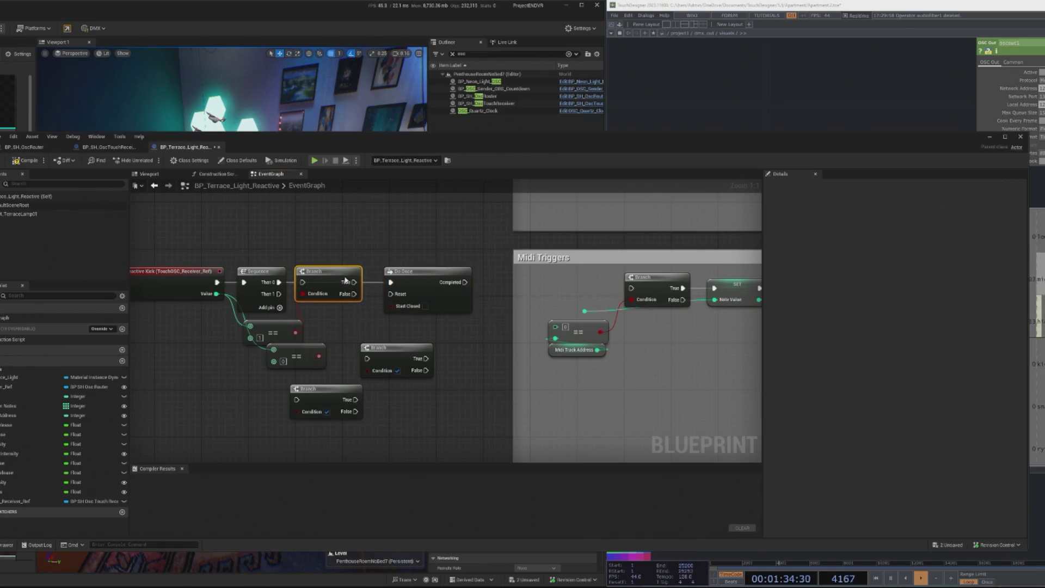
left_click_drag(279, 282, 390, 282)
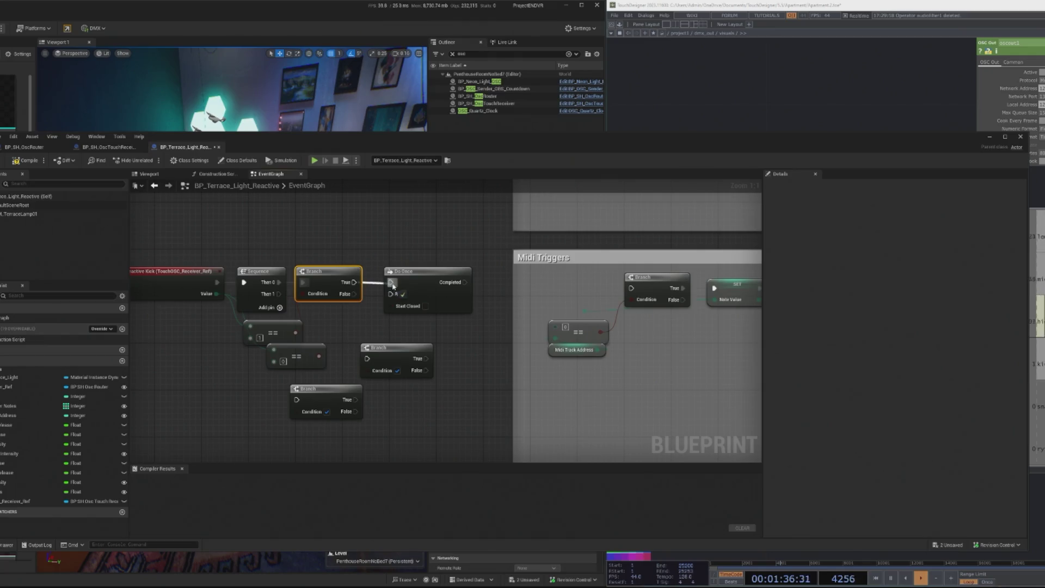
Rearrange the == and Sequence nodes, wire Then 1, and delete the lower Branch node
mouse_move(275, 333)
left_mouse_down()
mouse_move(343, 321)
mouse_move(322, 313)
left_mouse_up()
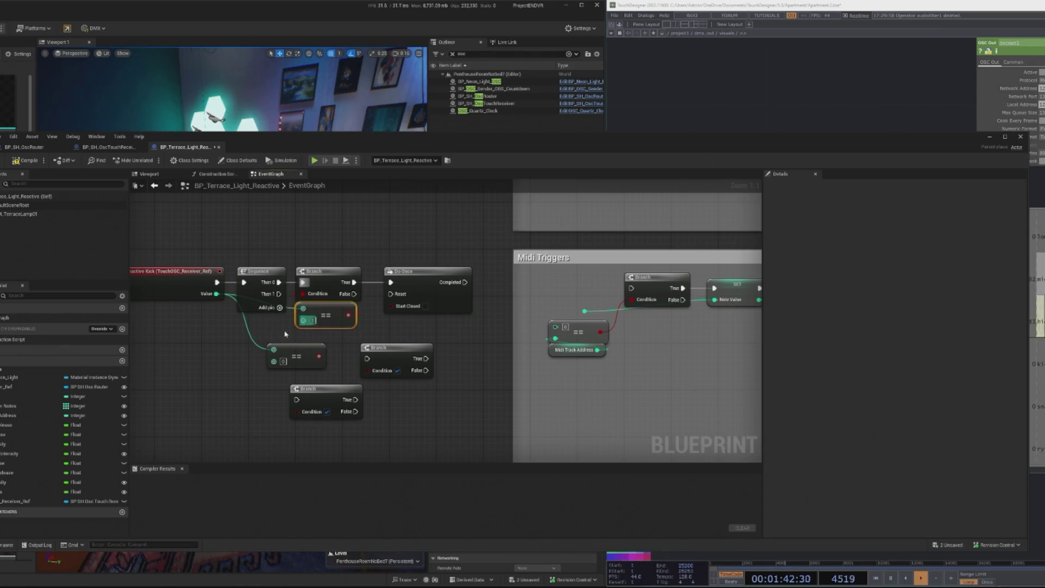
mouse_move(296, 364)
left_mouse_down()
mouse_move(312, 357)
mouse_move(233, 358)
left_mouse_up()
left_click_drag(278, 306, 280, 300)
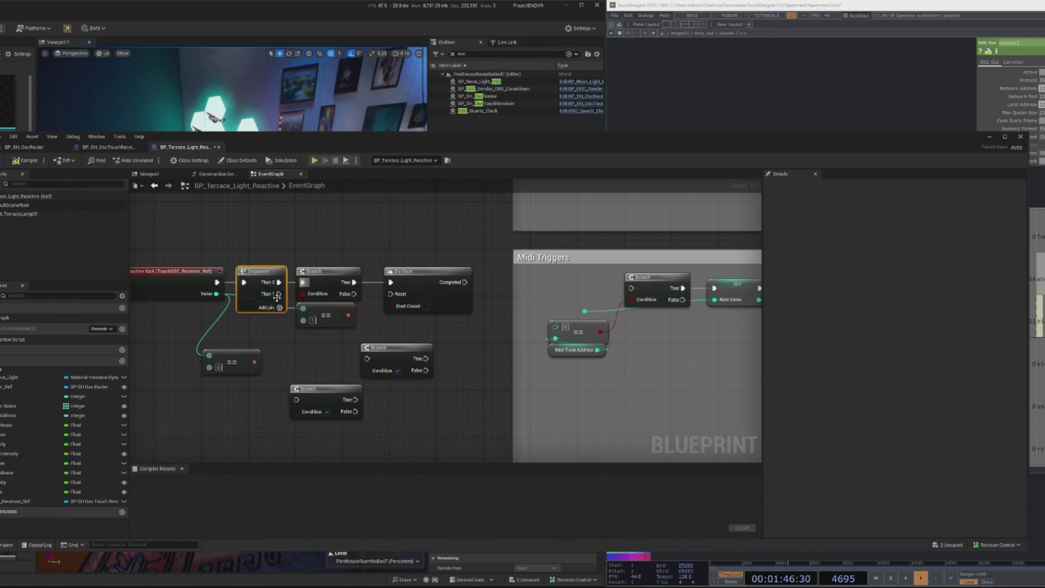
mouse_move(231, 359)
left_mouse_down()
mouse_move(290, 358)
mouse_move(224, 364)
left_mouse_up()
left_click_drag(403, 353, 342, 341)
left_click_drag(279, 307, 280, 313)
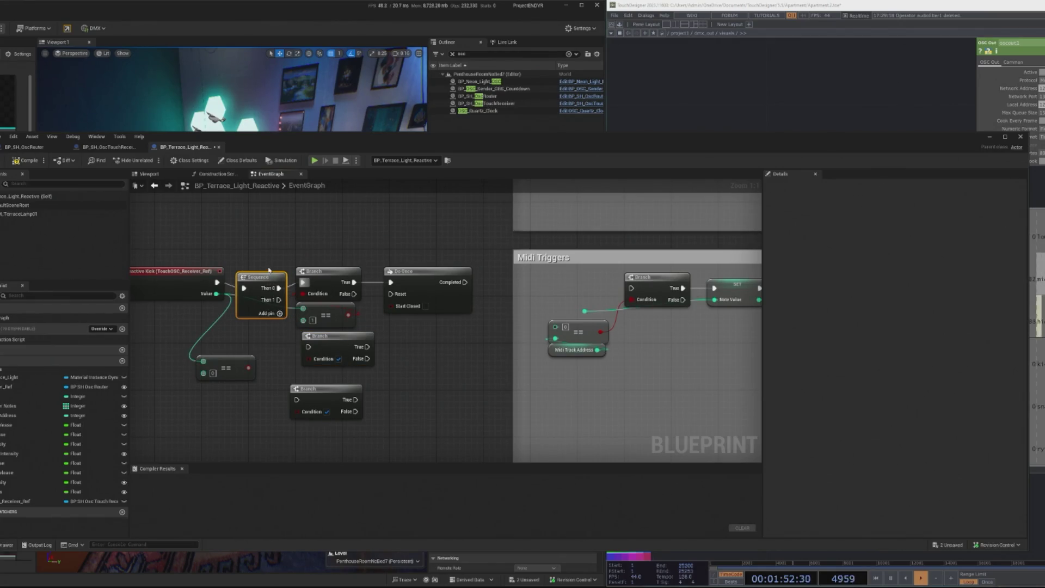
left_click_drag(263, 275, 308, 347)
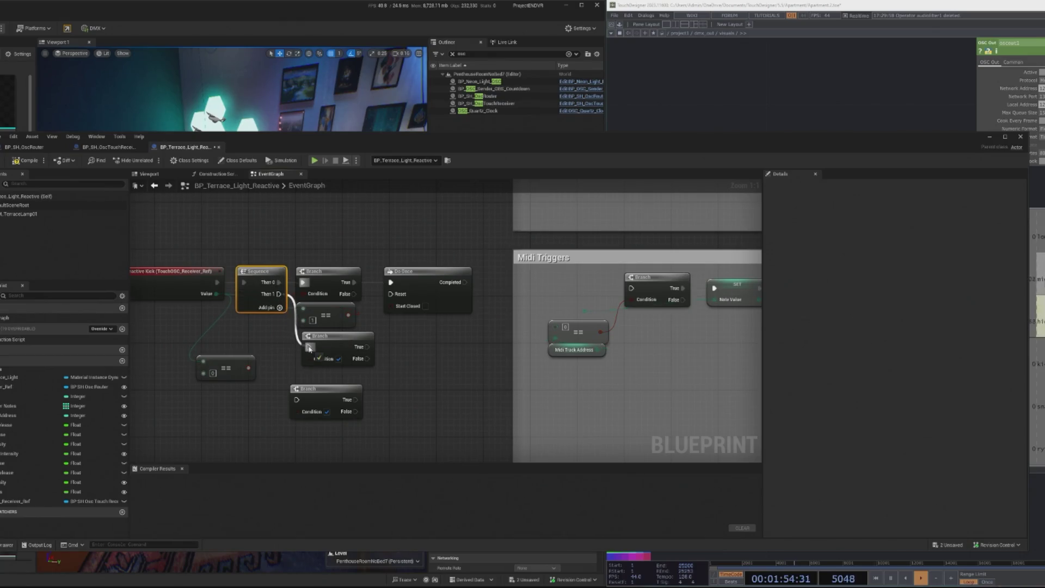
left_click(323, 394)
key("Delete")
mouse_move(232, 363)
left_mouse_down()
mouse_move(333, 391)
mouse_move(336, 380)
mouse_move(309, 358)
left_mouse_up()
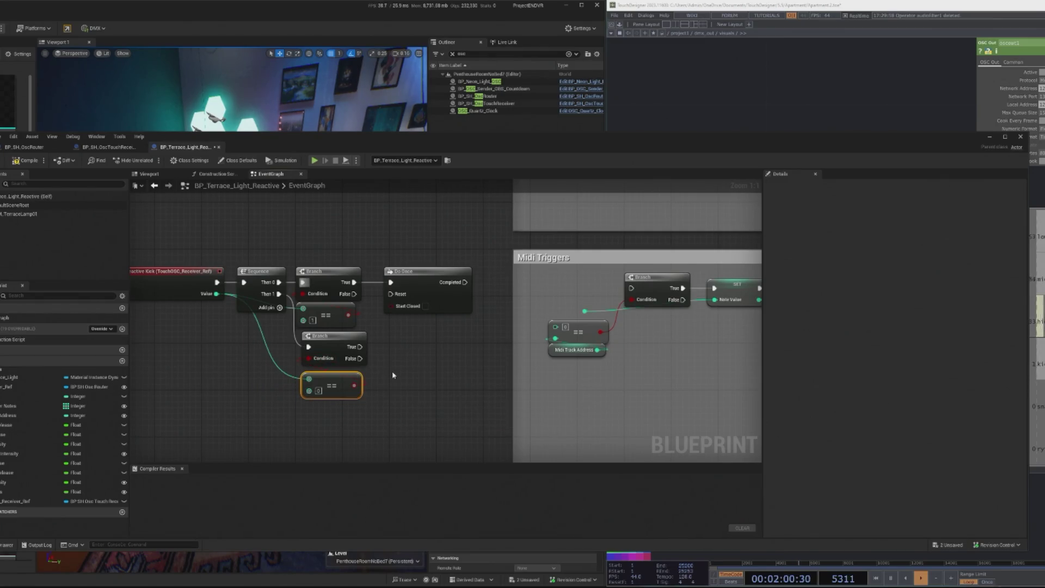
Remove the second Branch and its comparison, and wire Branch False to Do Once Reset
left_click_drag(360, 347, 390, 294)
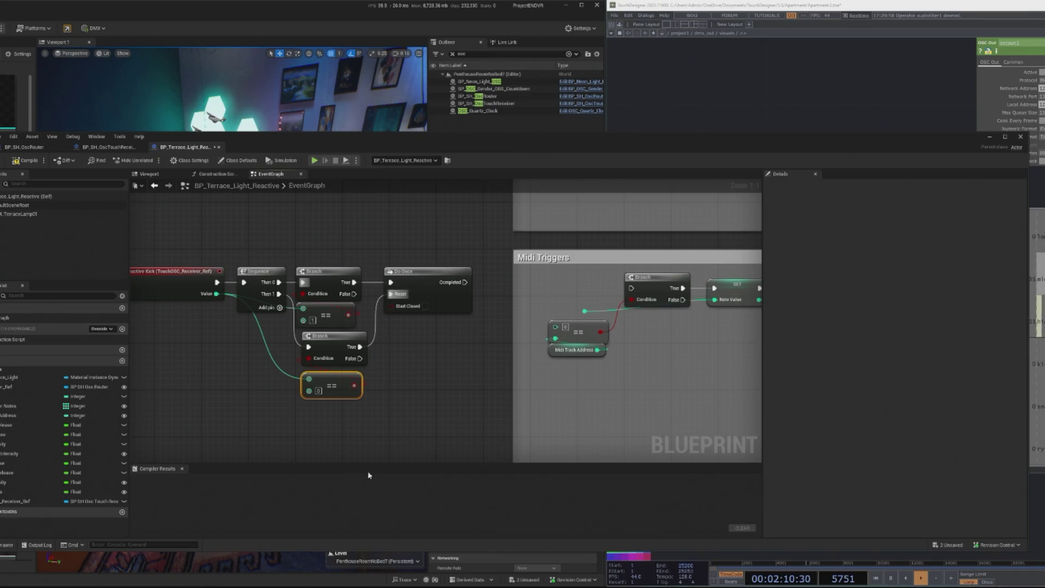
left_click_drag(329, 353, 329, 348)
key("Delete")
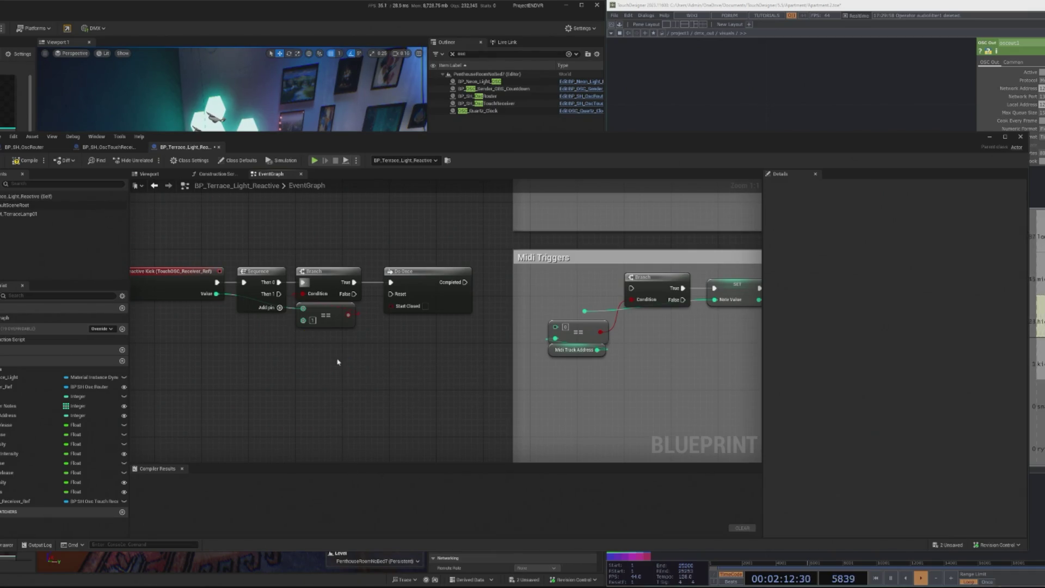
mouse_move(355, 294)
left_mouse_down()
mouse_move(369, 305)
mouse_move(339, 319)
left_mouse_up()
left_click(338, 319)
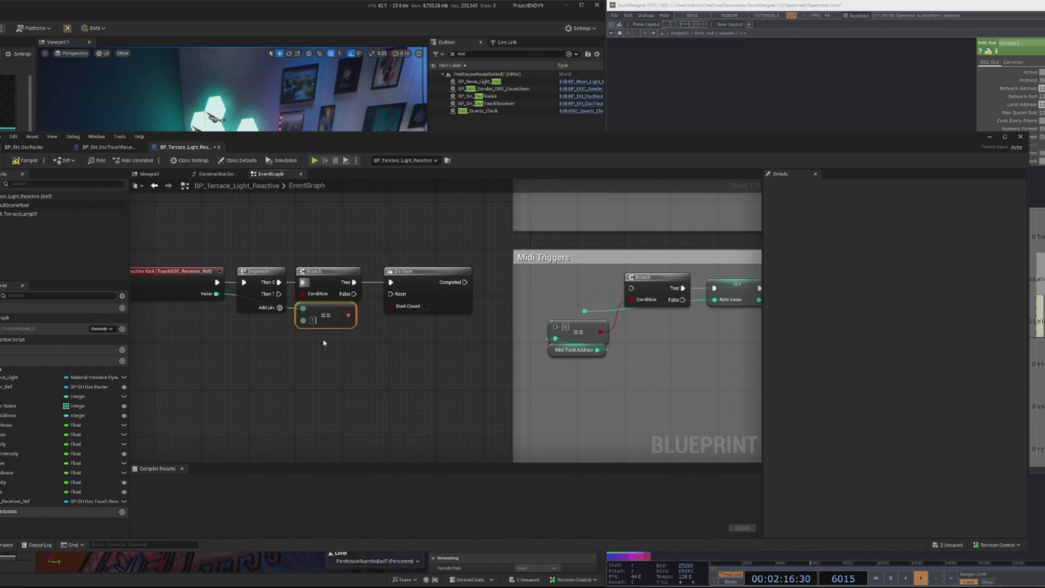
left_click_drag(355, 294, 390, 294)
left_click(396, 367)
scroll(298, 410, "down", 2)
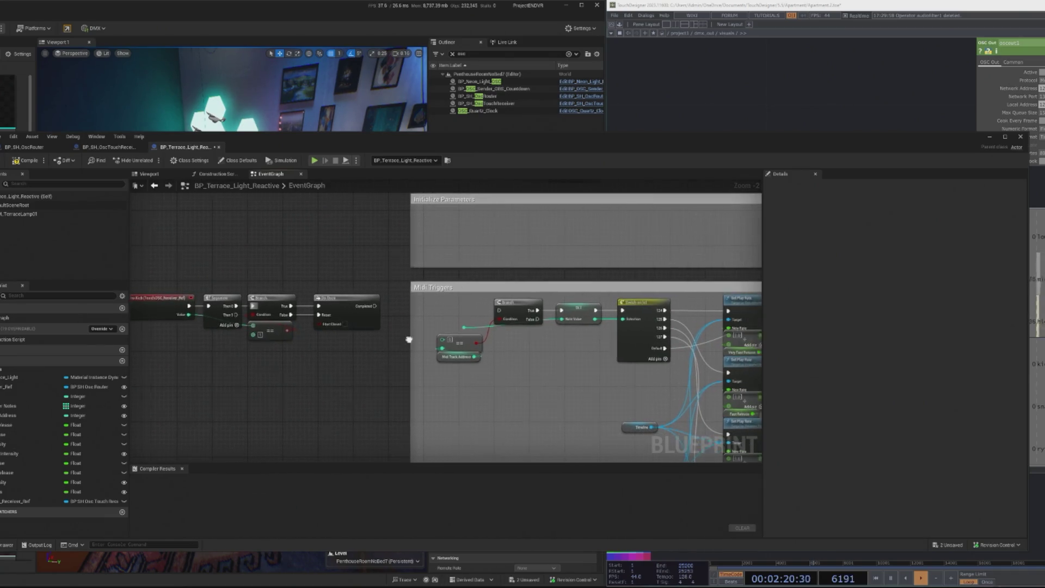
Delete the Midi Triggers group, including its == node, from the event graph
left_click_drag(360, 310, 485, 311)
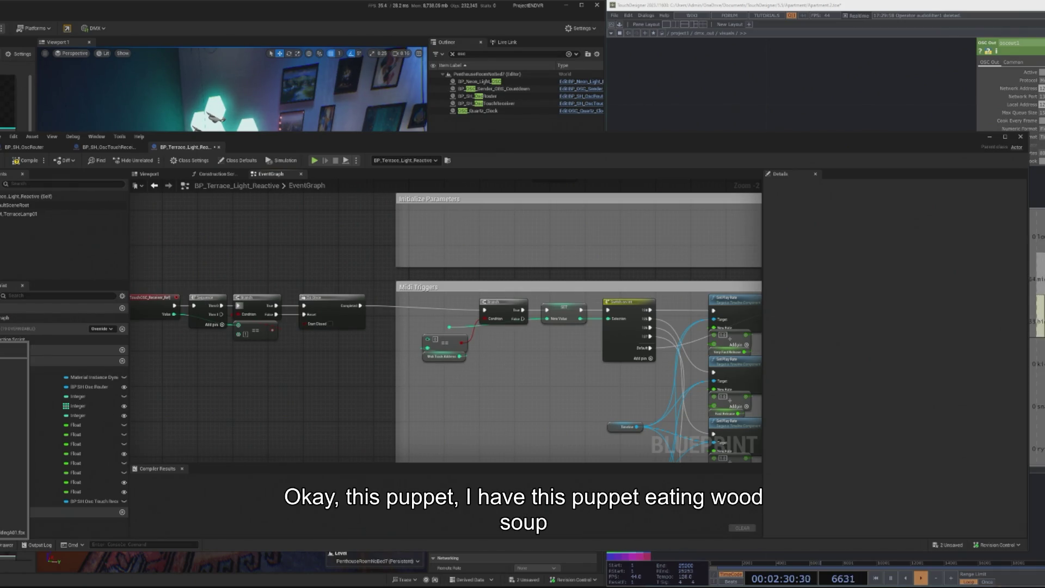
mouse_move(150, 281)
left_mouse_down()
mouse_move(215, 283)
mouse_move(381, 326)
left_mouse_up()
scroll(399, 362, "up", 1)
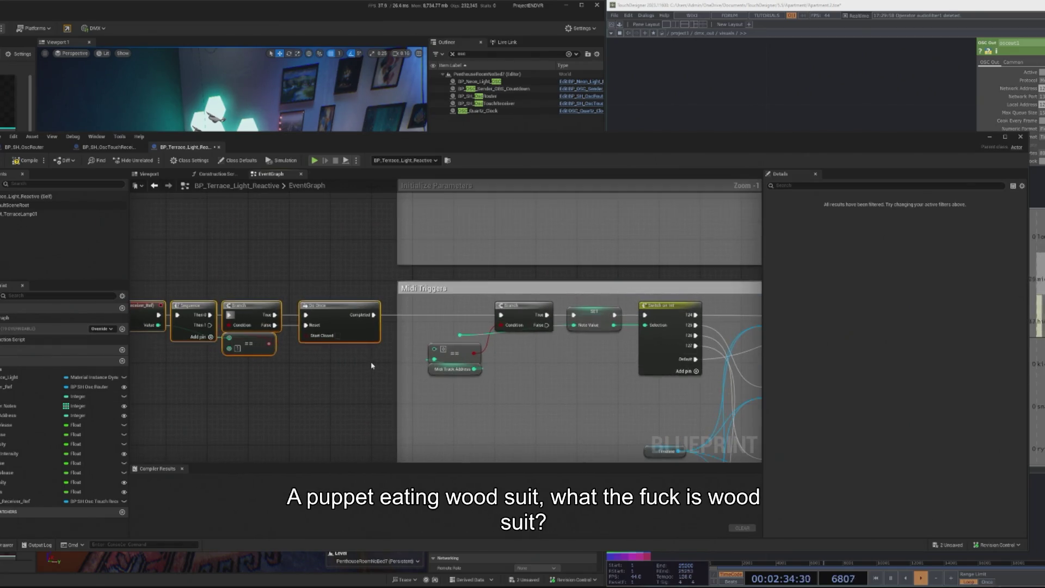
left_click(425, 349)
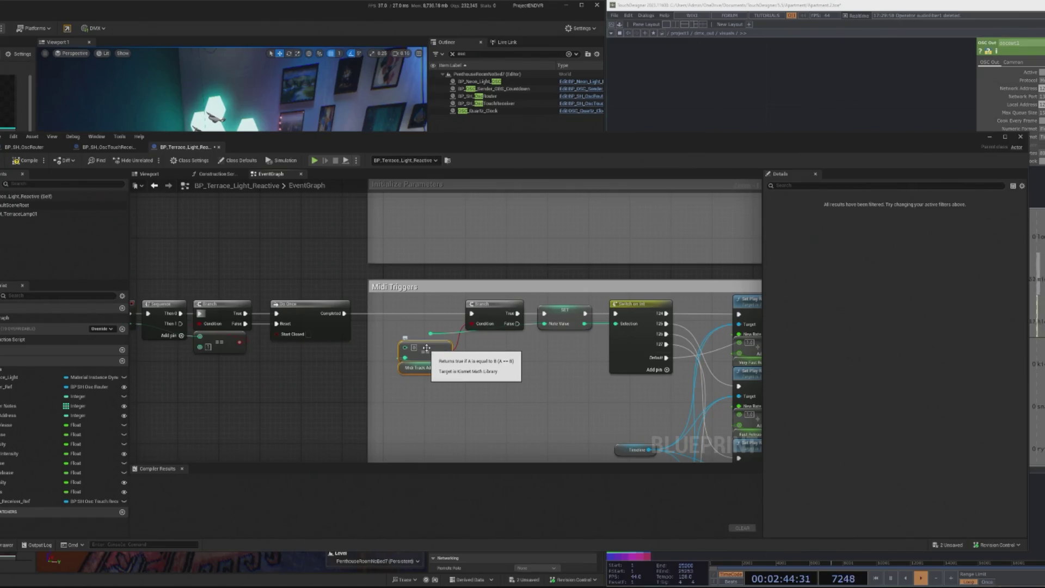
key("Delete")
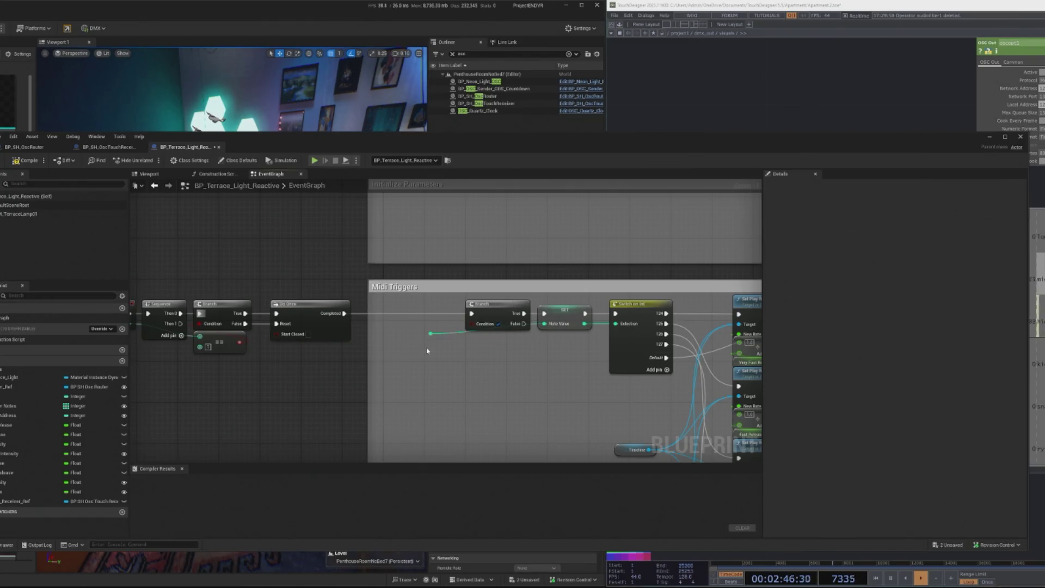
scroll(431, 351, "down", 5)
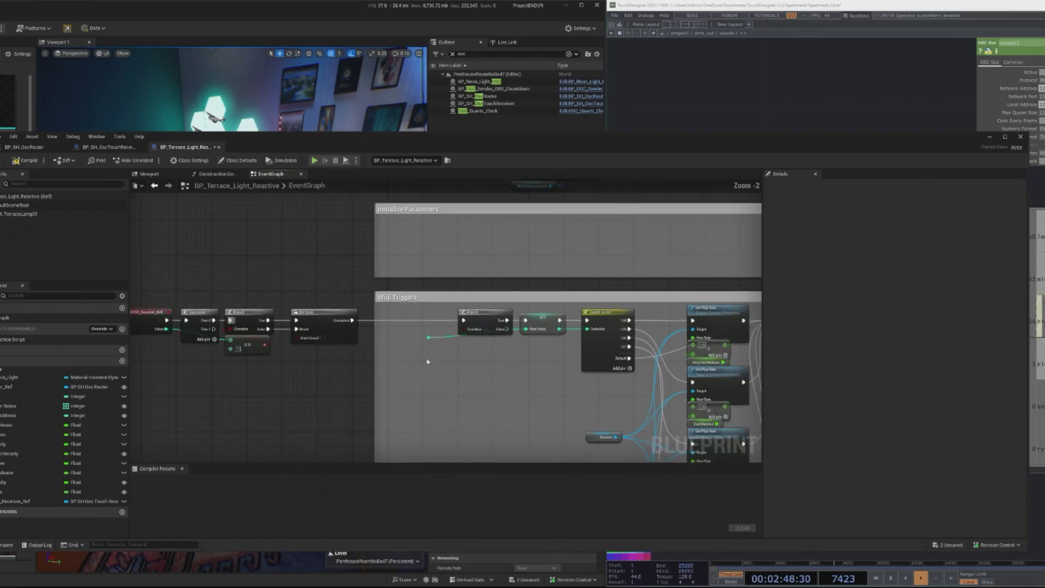
scroll(441, 354, "up", 1)
mouse_move(293, 251)
left_mouse_down()
mouse_move(416, 350)
mouse_move(667, 443)
left_mouse_up()
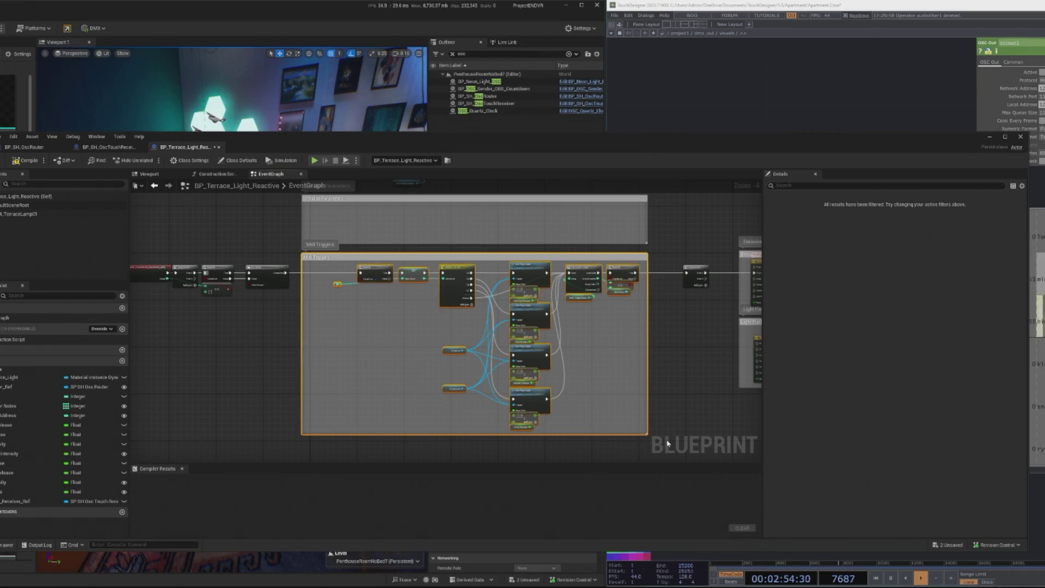
key("Delete")
Link Do Once Completed to the Sequence driving the Emissive and Light Flash timelines
mouse_move(143, 245)
left_mouse_down()
mouse_move(241, 296)
mouse_move(637, 274)
left_mouse_up()
scroll(565, 327, "up", 3)
left_click_drag(478, 299, 521, 299)
left_click(437, 360)
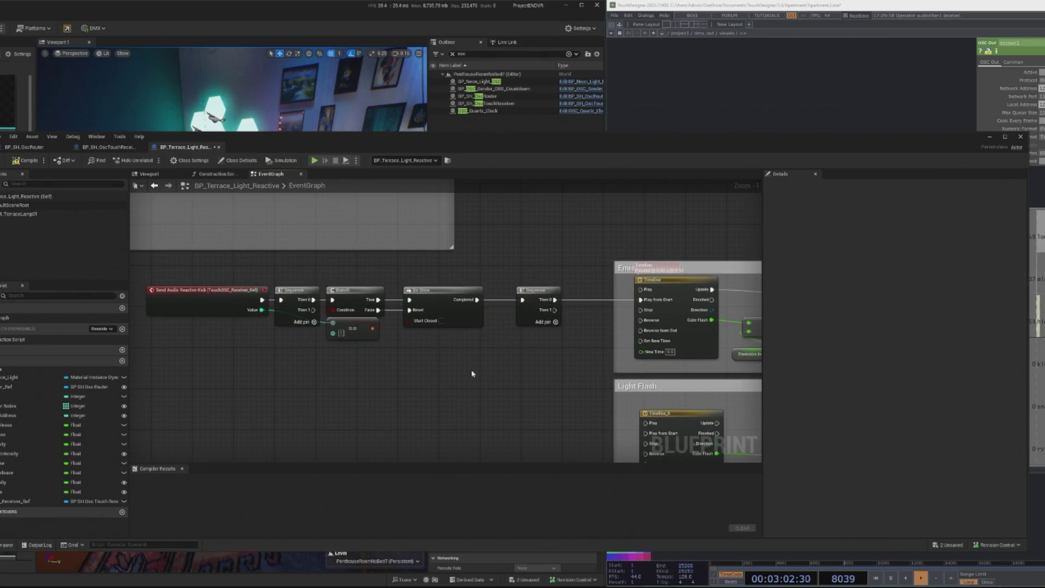
scroll(451, 362, "down", 1)
mouse_move(433, 389)
left_mouse_down()
mouse_move(355, 355)
mouse_move(406, 368)
mouse_move(426, 320)
left_mouse_up()
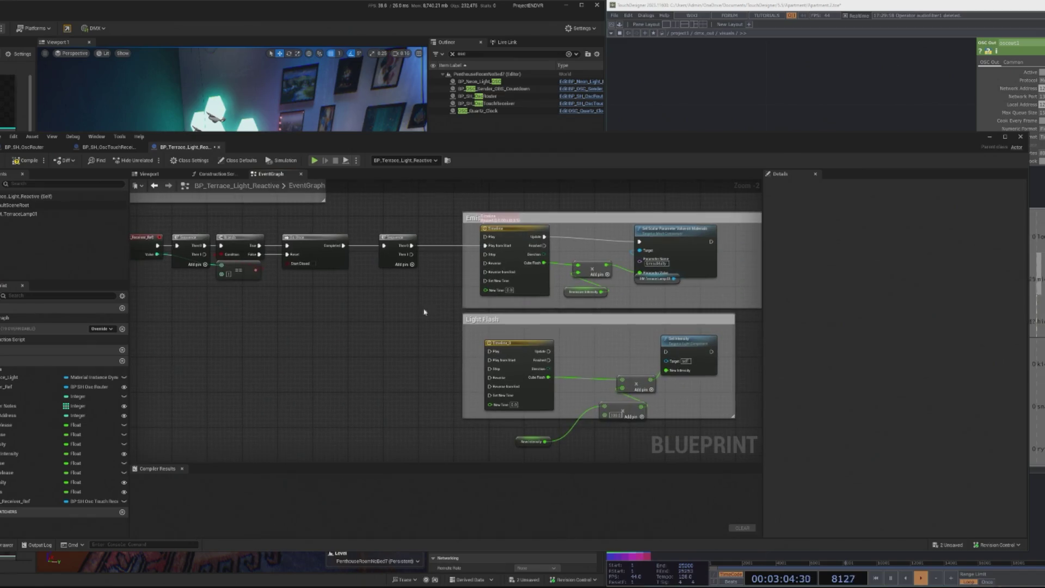
left_click(990, 137)
Run a brief Alt+P play test, frame the terrace light, and clear the osc Outliner filter
left_click_drag(378, 188, 379, 245)
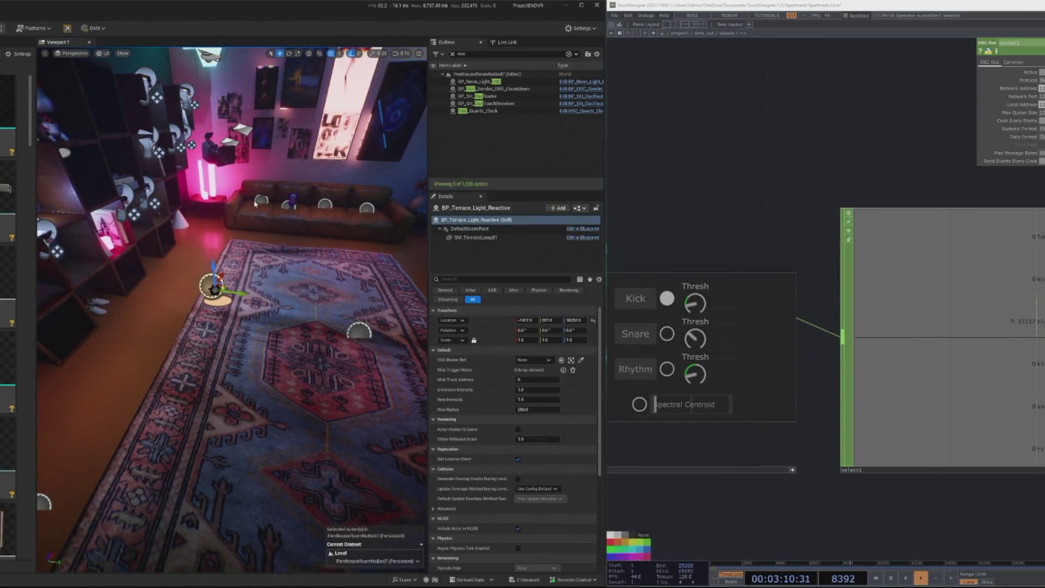
key("alt+p")
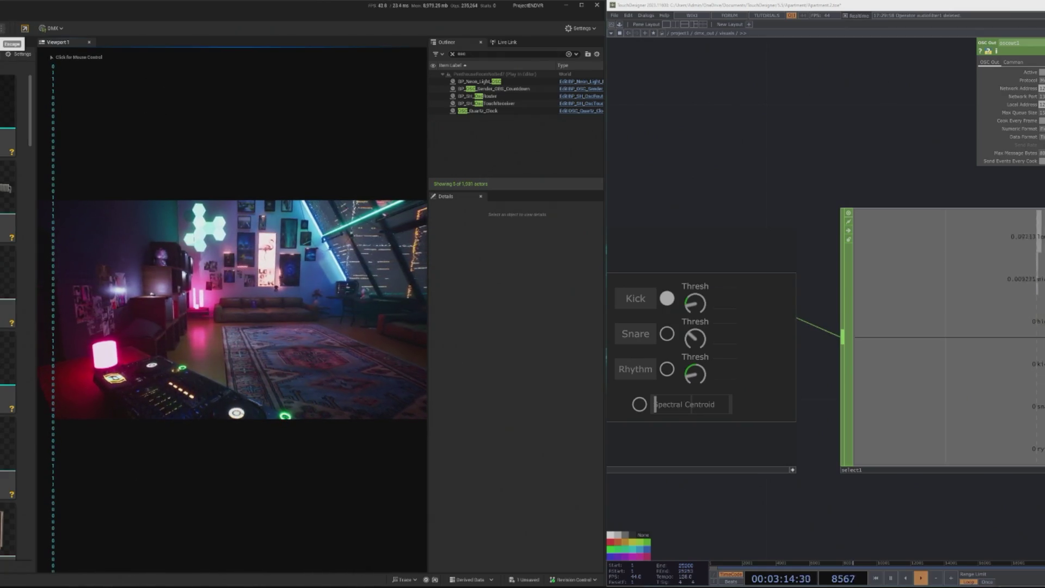
key("Escape")
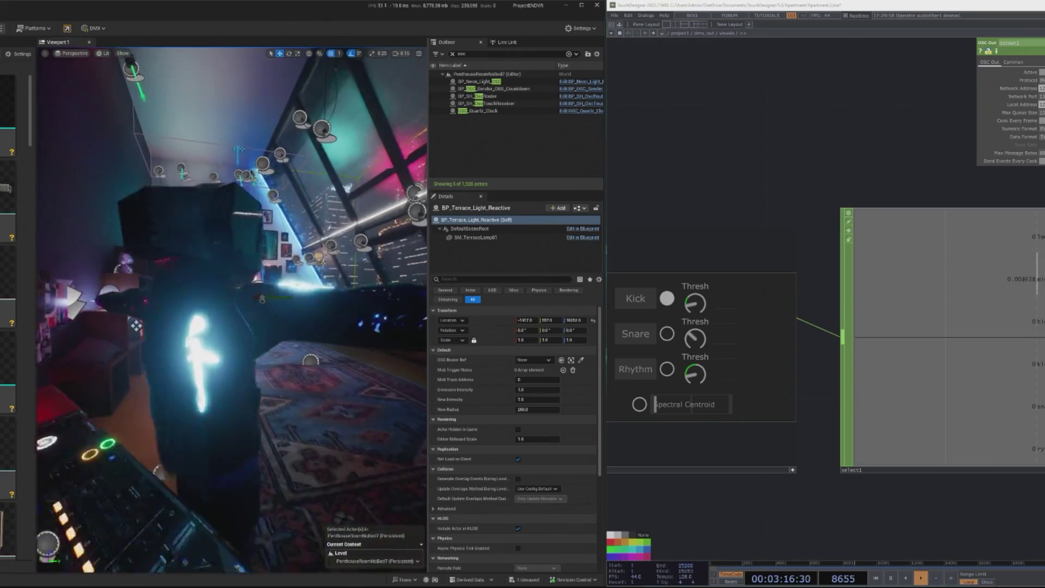
key("f")
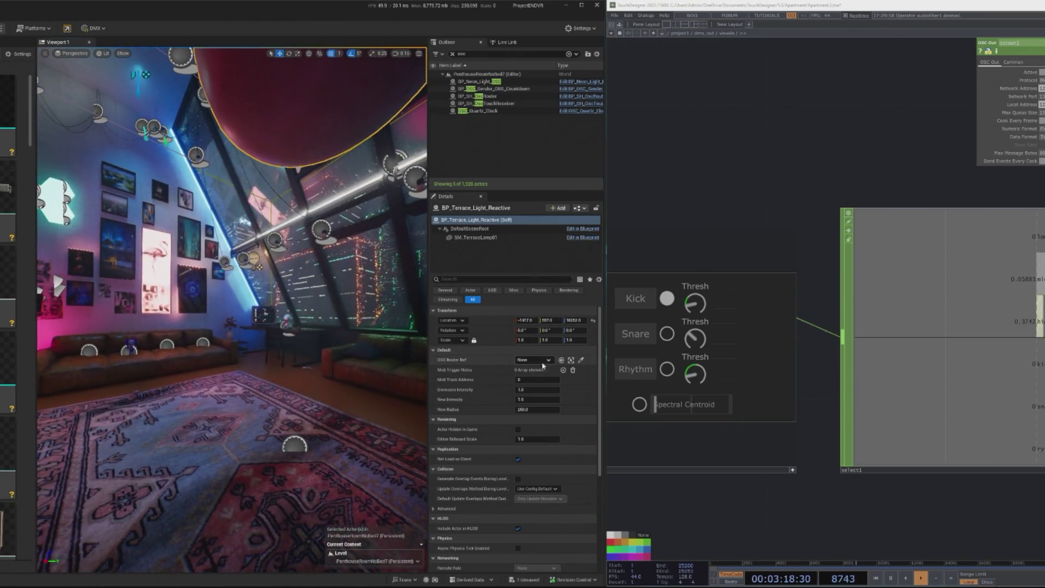
key("f")
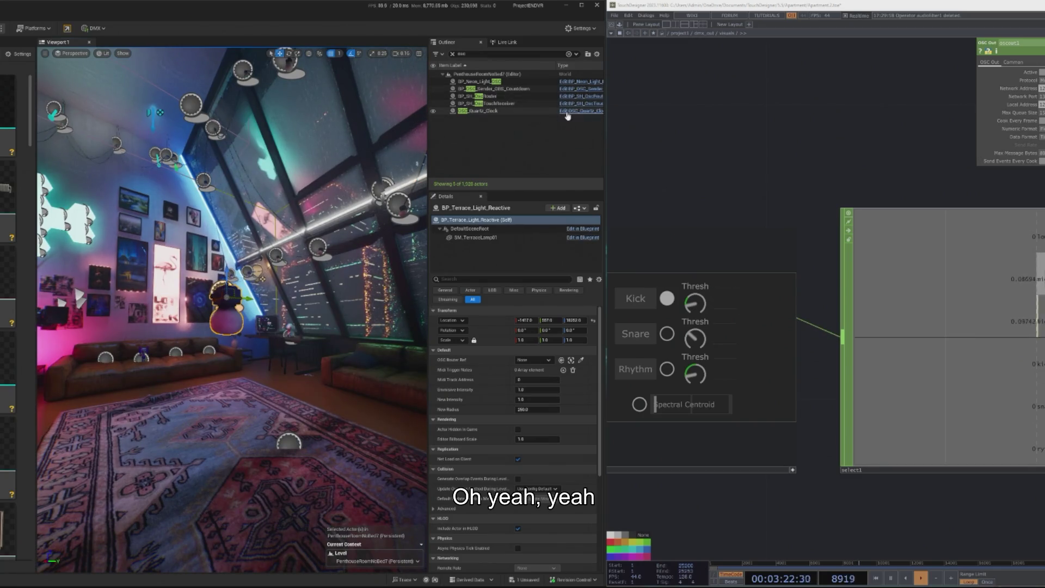
key("BackSpace")
key("BackSpace")
key("BackSpace")
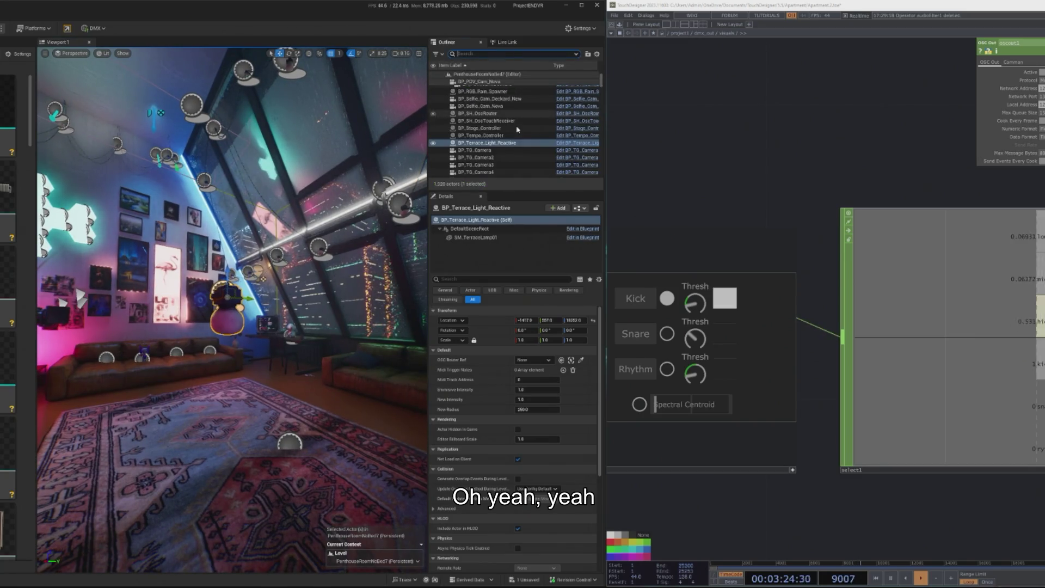
Delete the old OSC router reference variable from the terrace light Blueprint
left_click(578, 142)
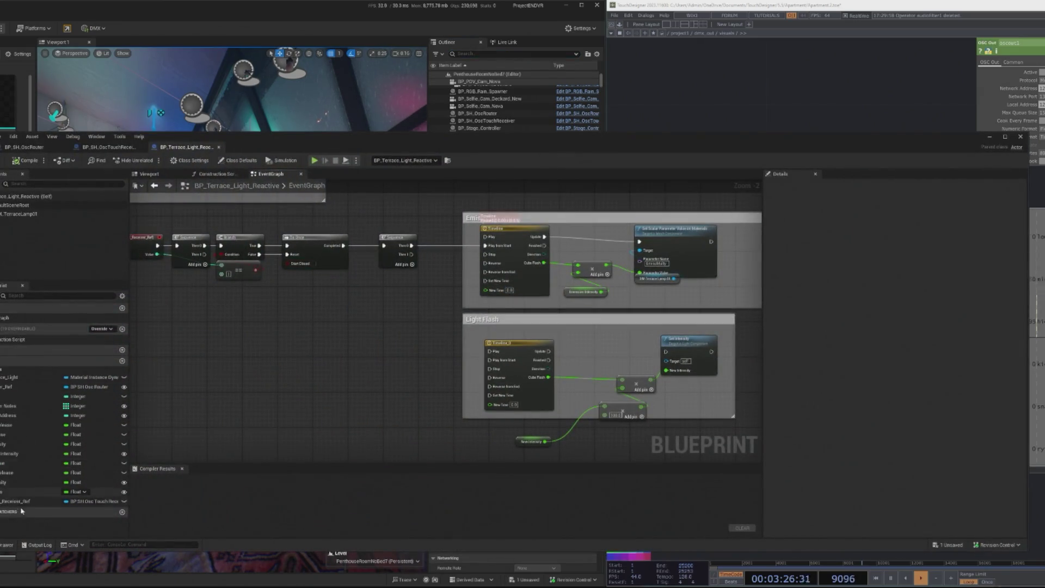
left_click(2, 389)
key("Delete")
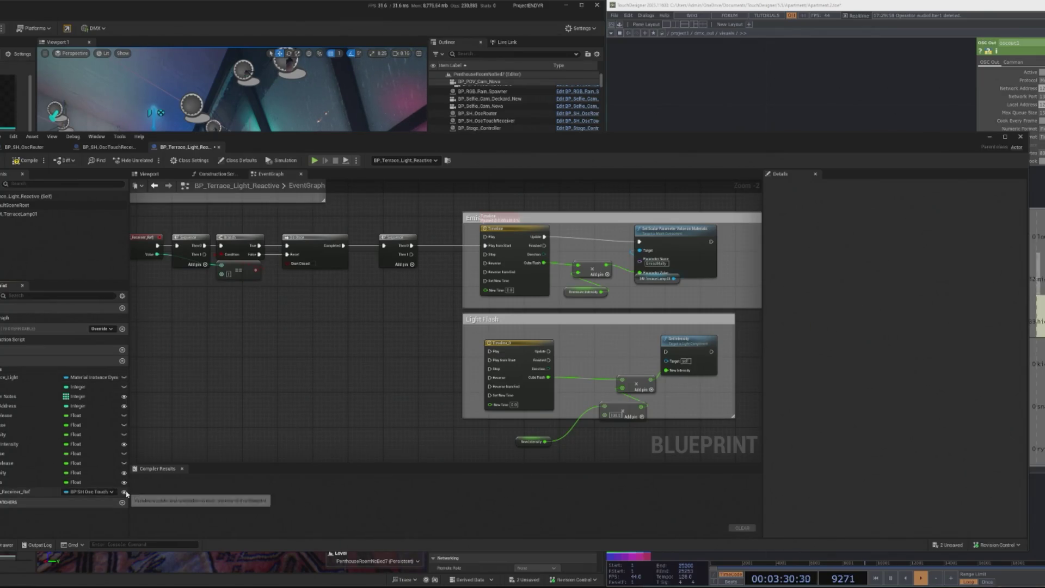
Set Touch OSC Receiver Ref to BP_SH_OscTouchReceiver and start playing the level
left_click(101, 148)
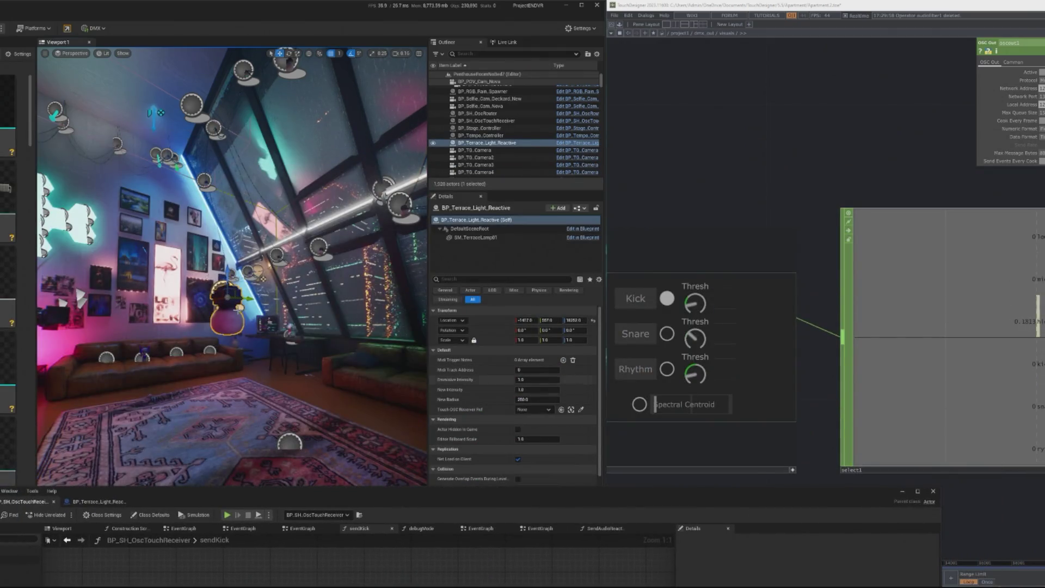
scroll(533, 403, "down", 1)
left_click(534, 398)
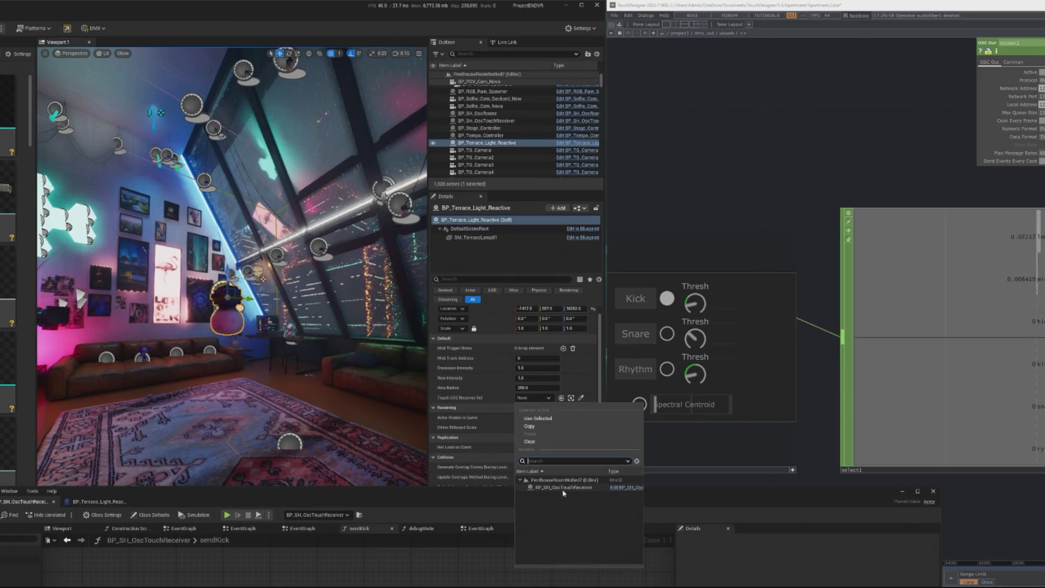
left_click(564, 487)
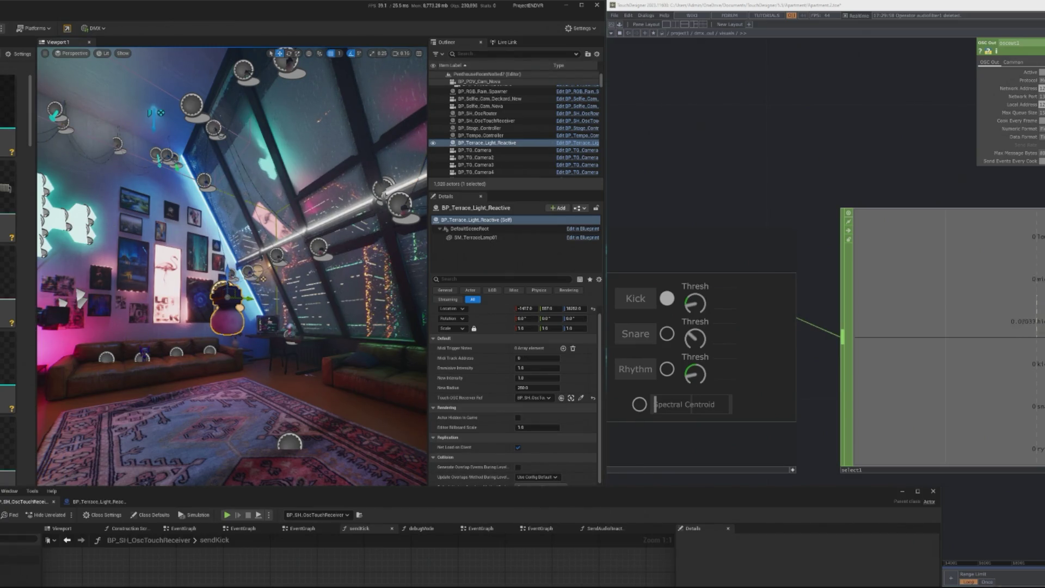
left_click(227, 514)
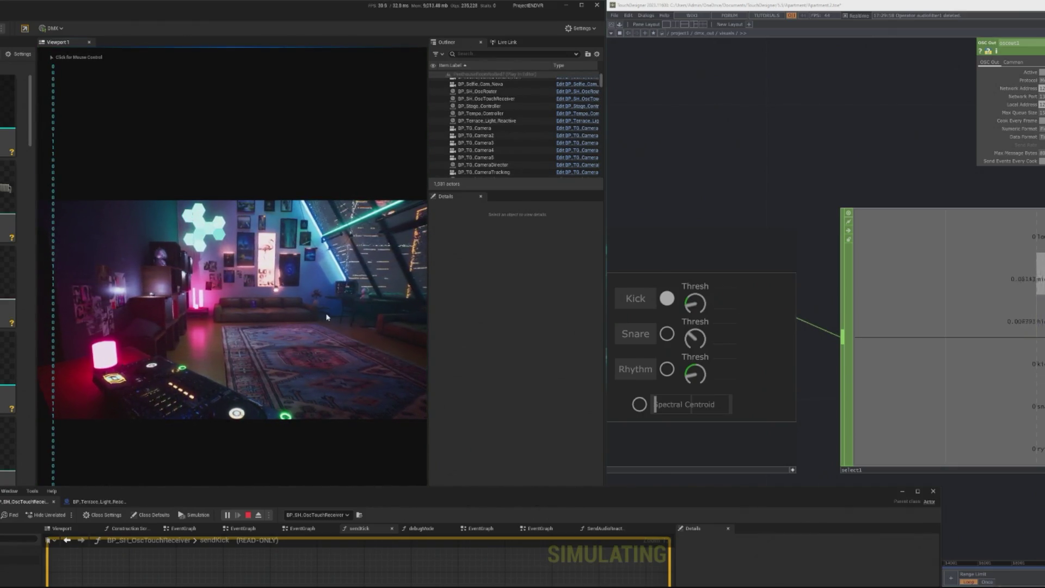
Stop the play session and focus the editor view on the terrace light by the window
left_click(261, 272)
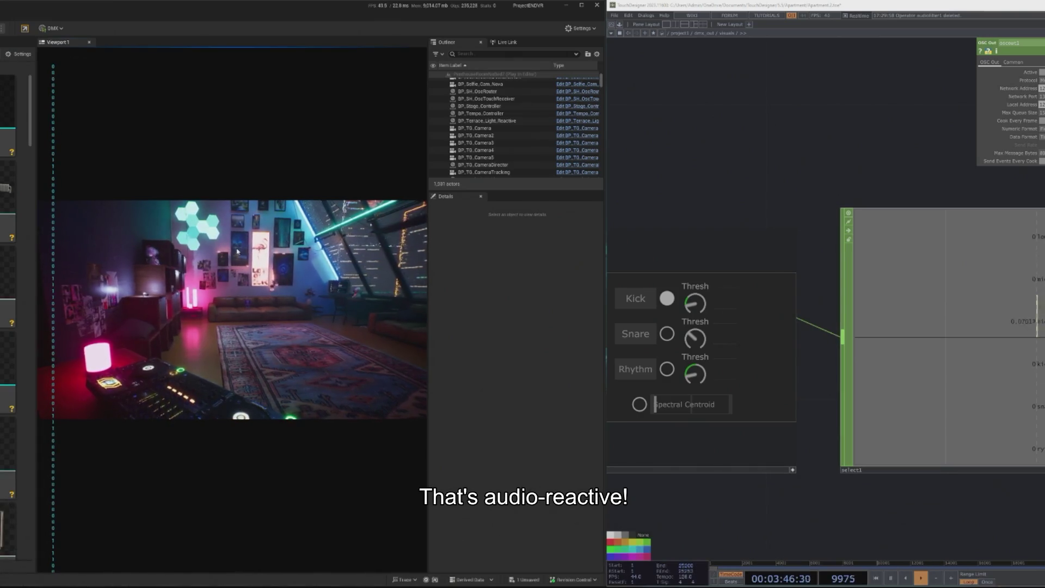
key("Escape")
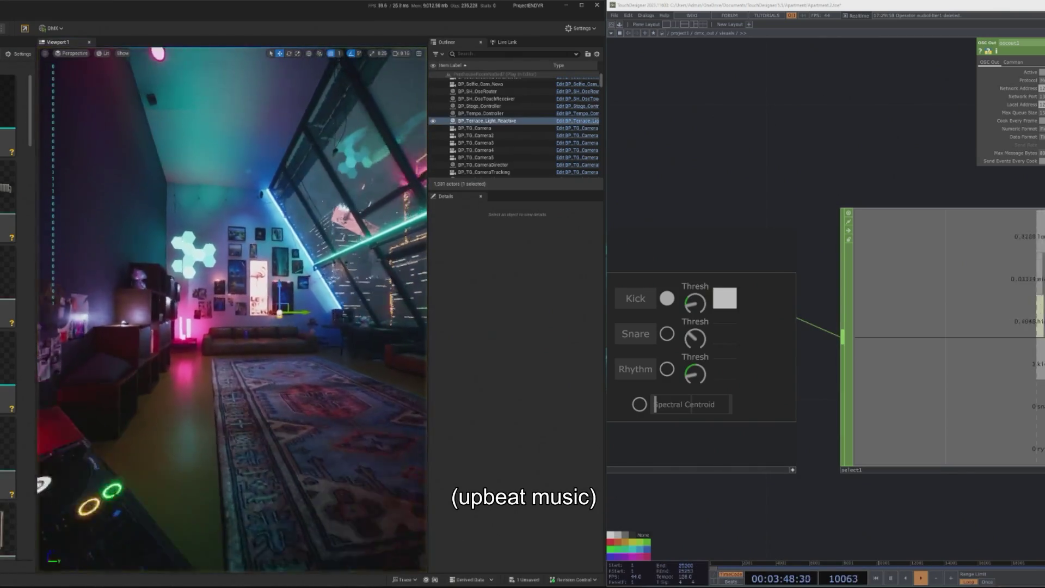
key("f")
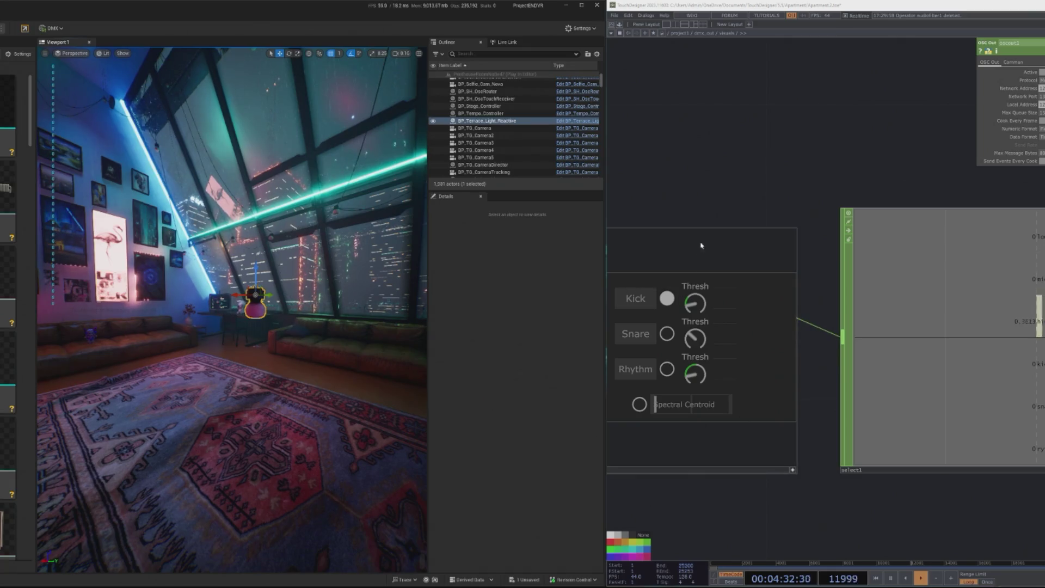
Enable TouchDesigner's Snare trigger alongside Kick, then maximize the Unreal editor window
left_click(695, 305)
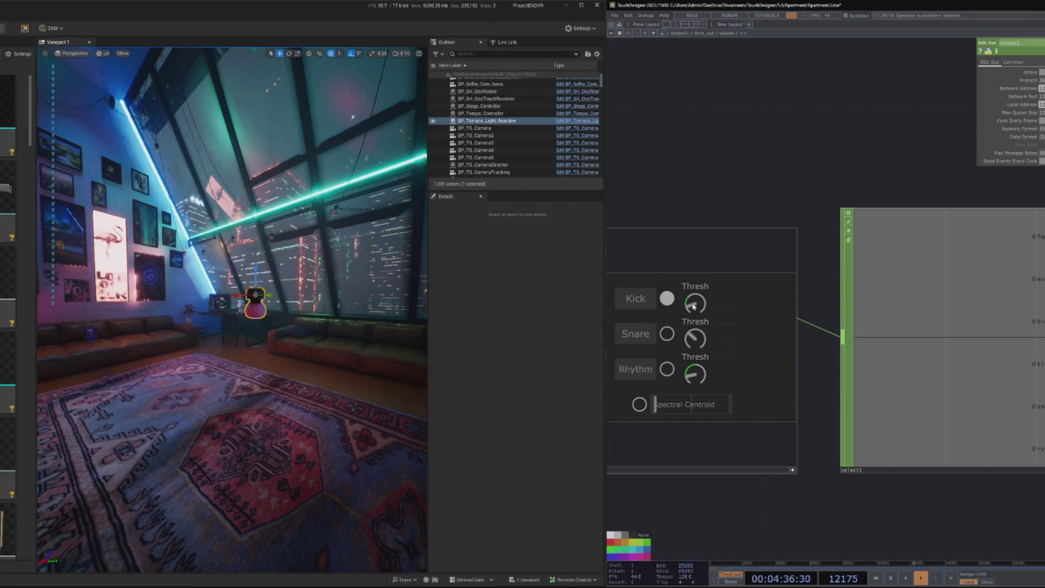
left_click(667, 335)
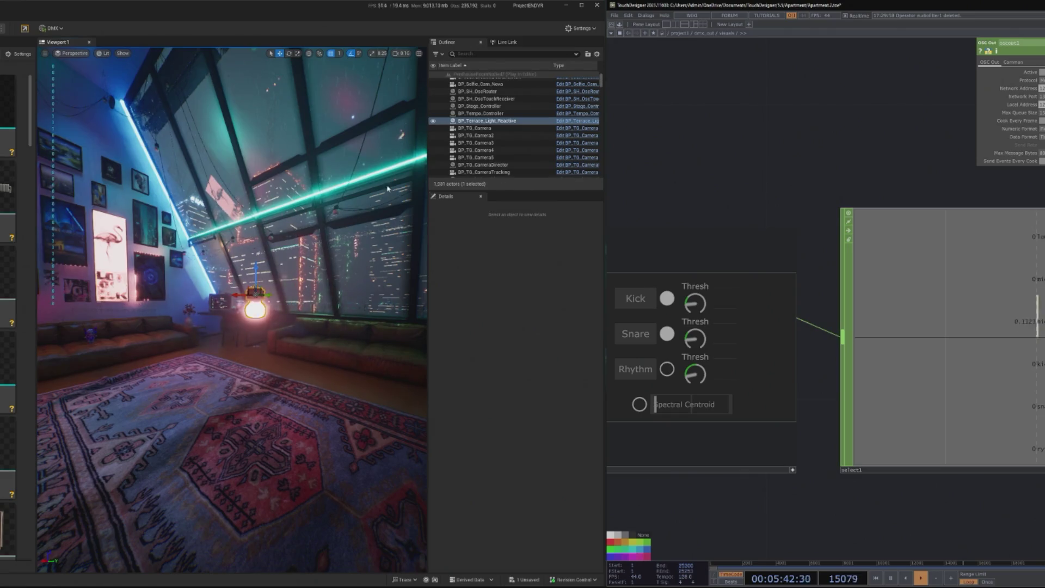
double_click(185, 21)
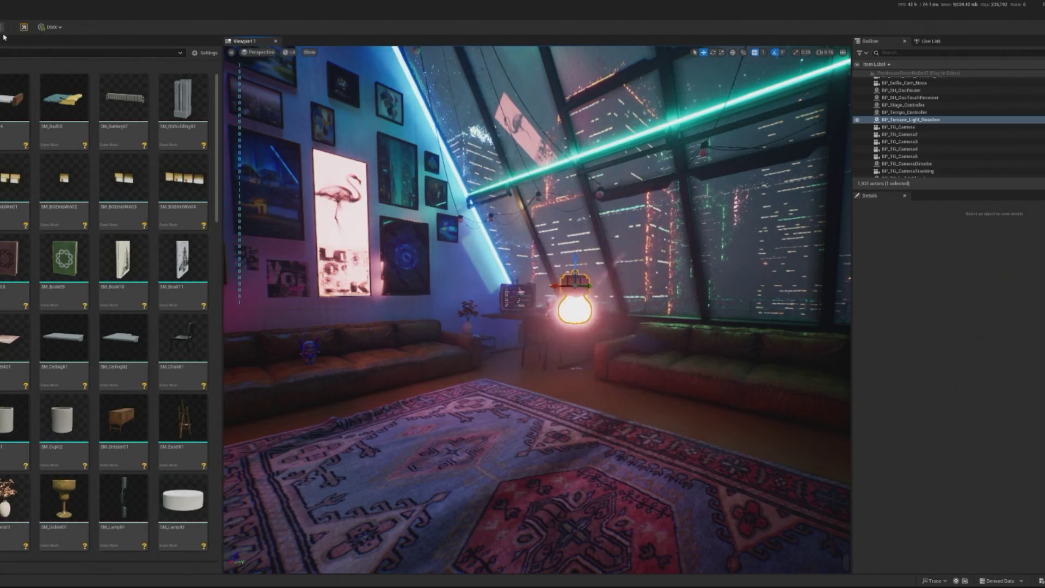
Watch the DJ scene through the player camera, then end the play session
left_click(23, 26)
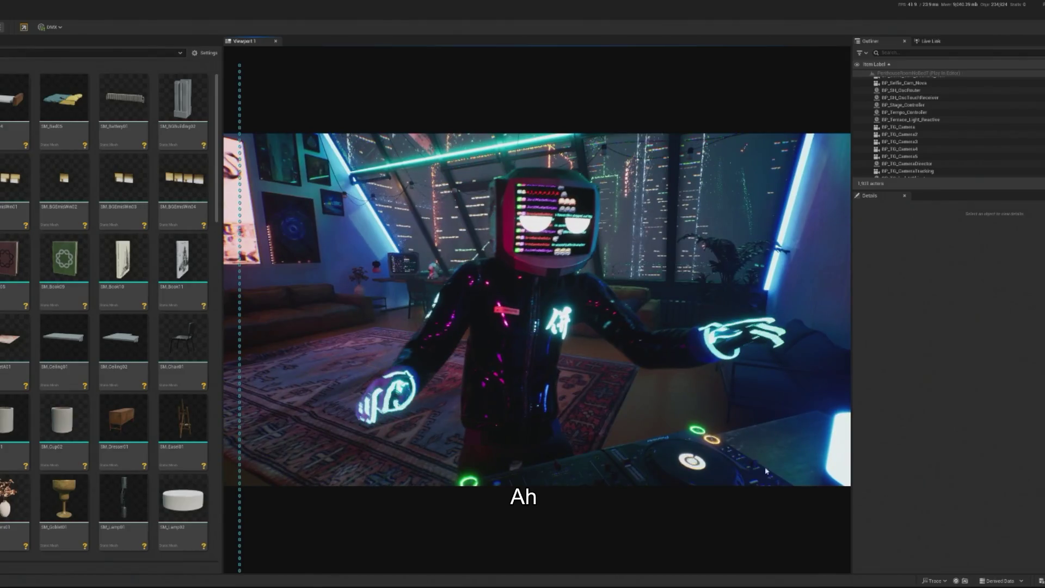
key("Escape")
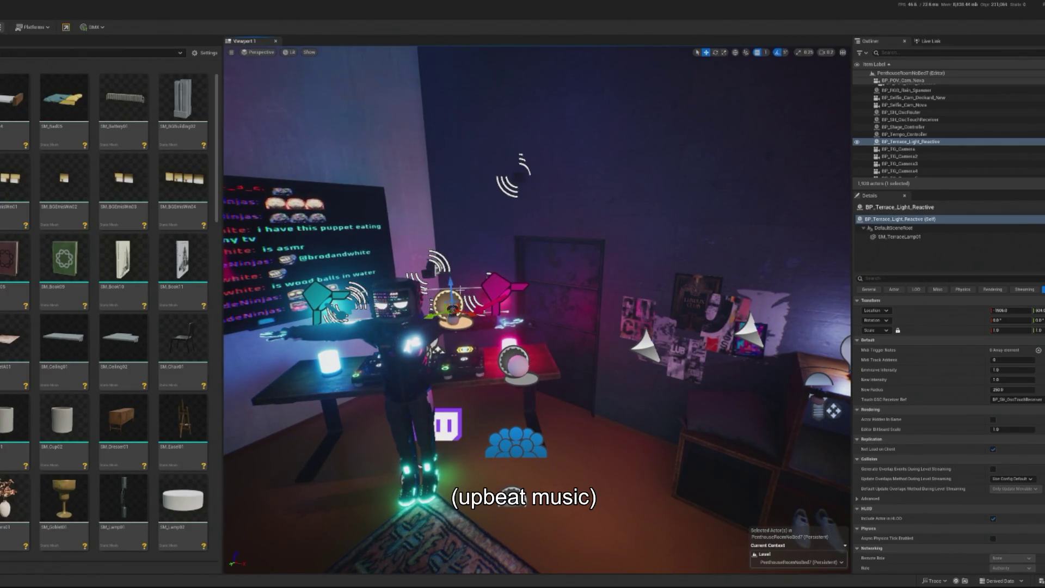
Scale the terrace lamp to about 2.0 and play the level again with mouse control
key("e")
key("r")
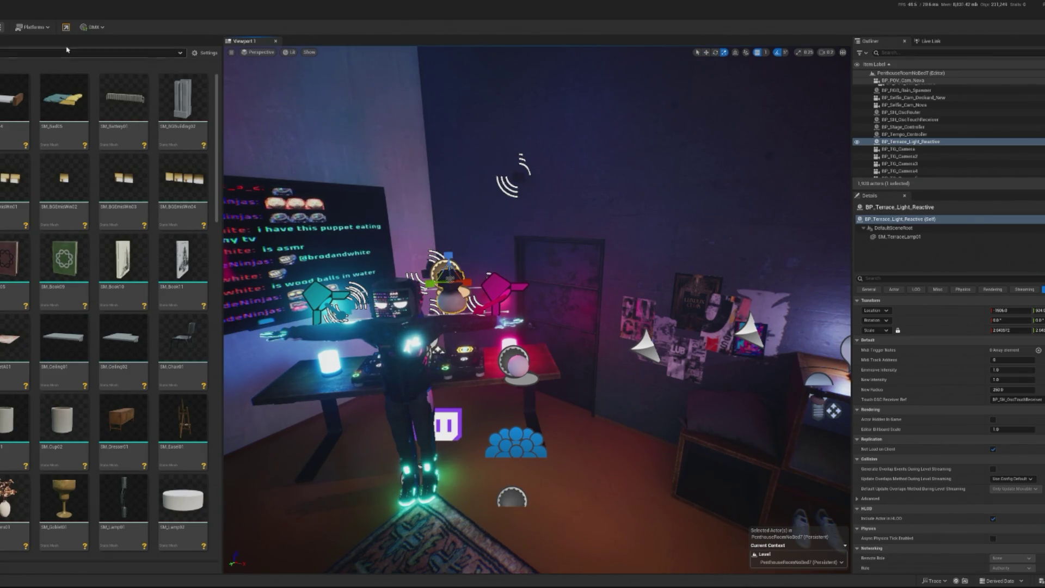
key("alt+p")
left_click(598, 303)
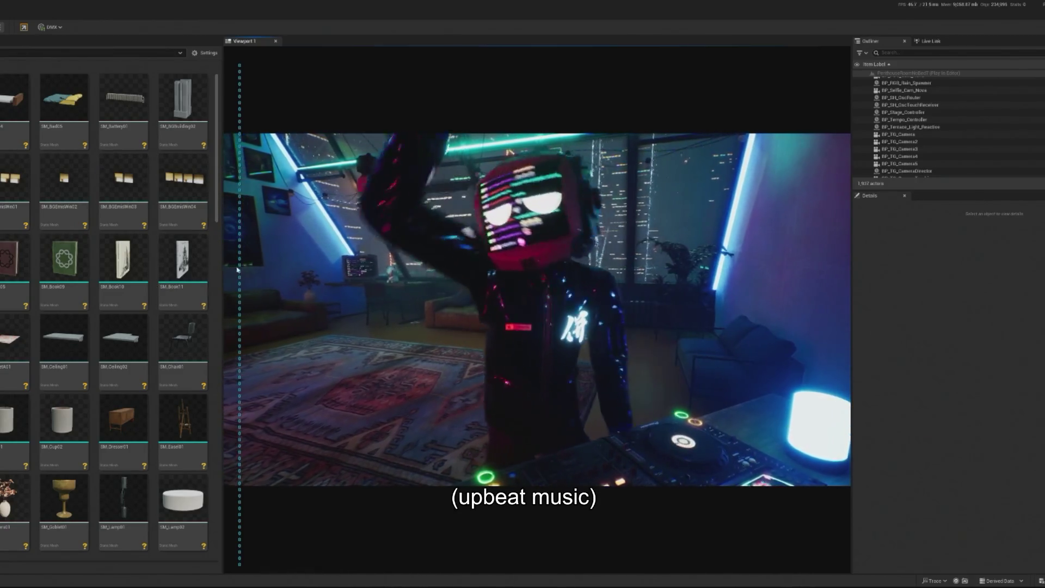
Widen the viewport, select the terrace light and SM_Floor70 while it plays, then return to Unreal
left_click_drag(222, 240, 3, 240)
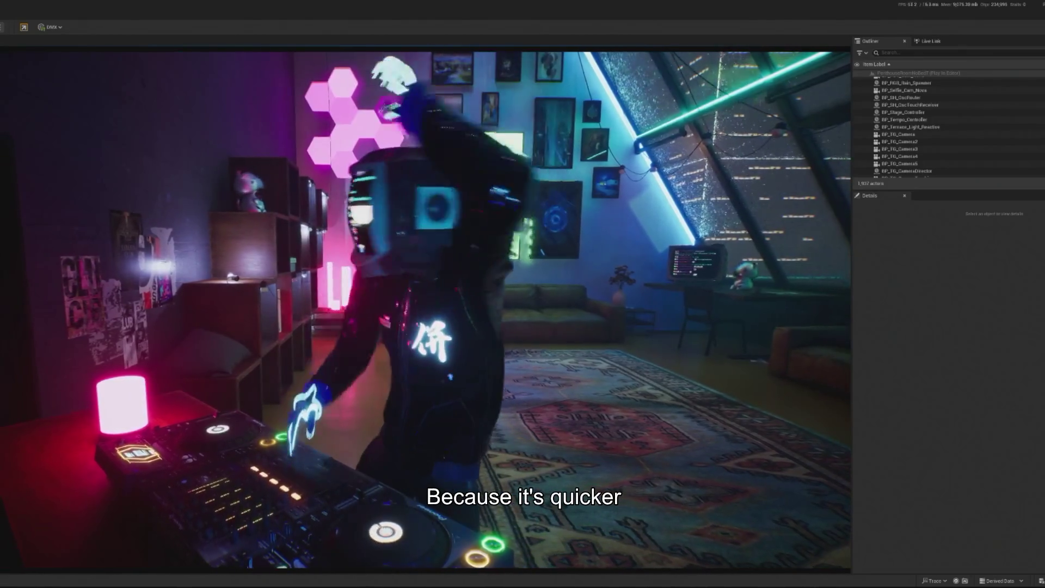
key("F8")
left_click(910, 127)
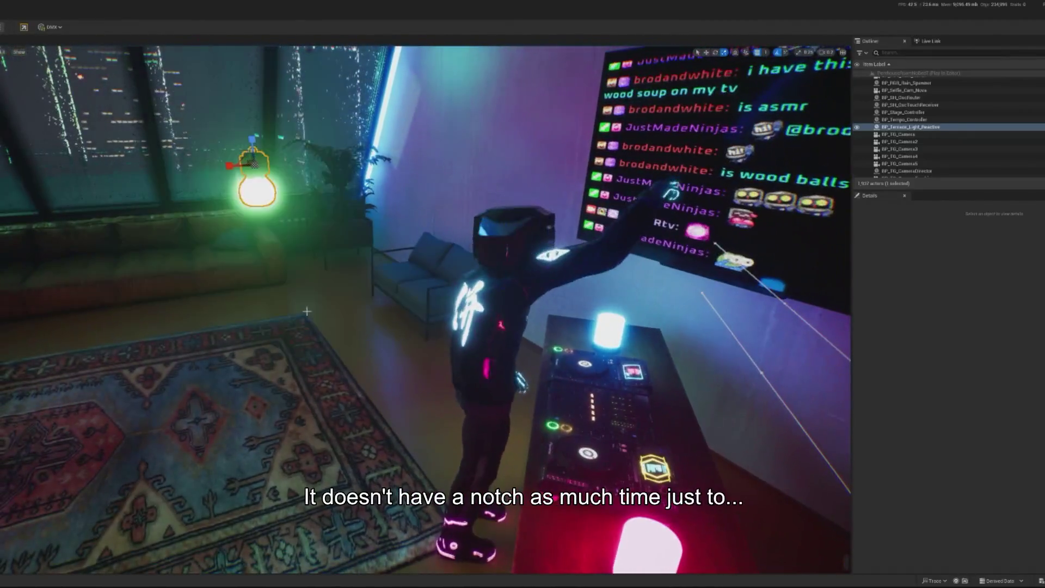
left_click(483, 438)
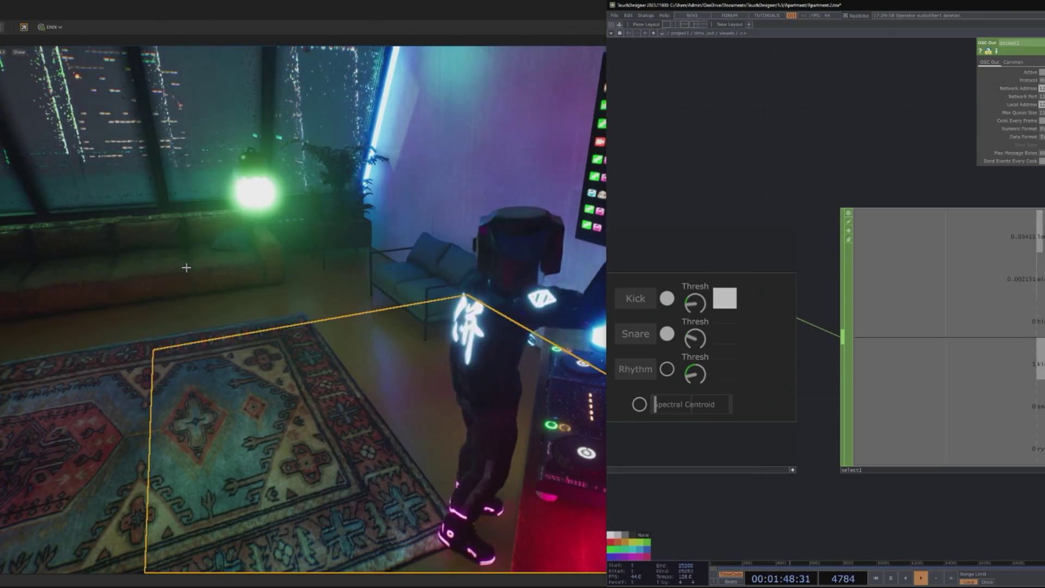
left_click(481, 20)
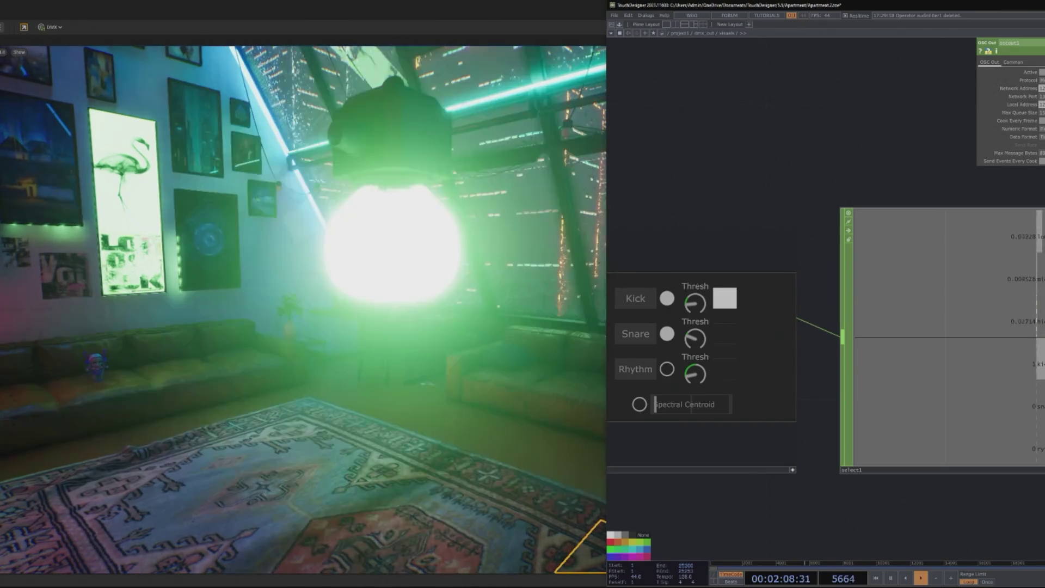
key("alt+Tab")
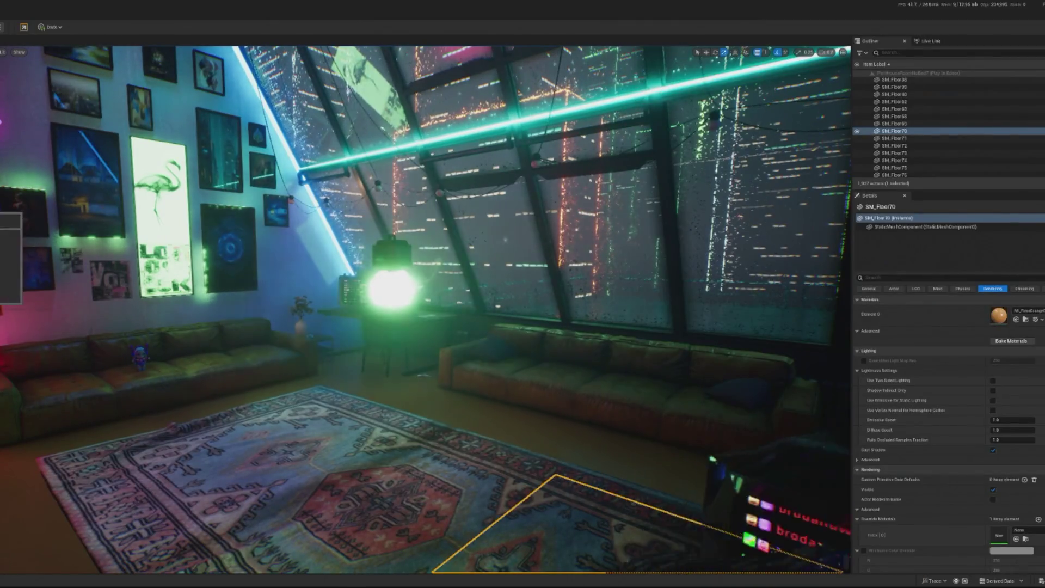
Move the flash curve's peak key to 0.005 seconds and play the level to test it
key("Escape")
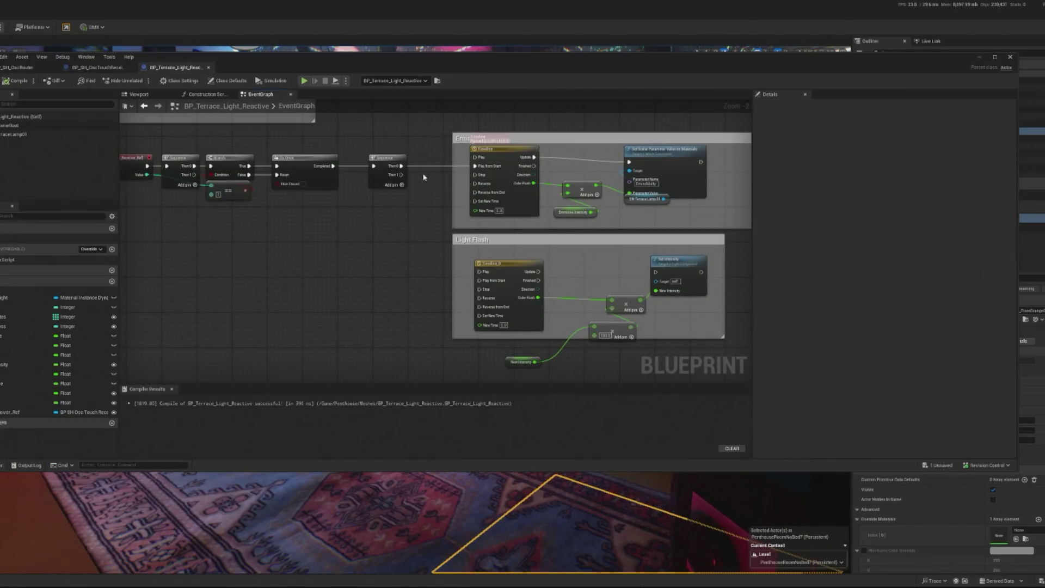
scroll(322, 168, "down", 2)
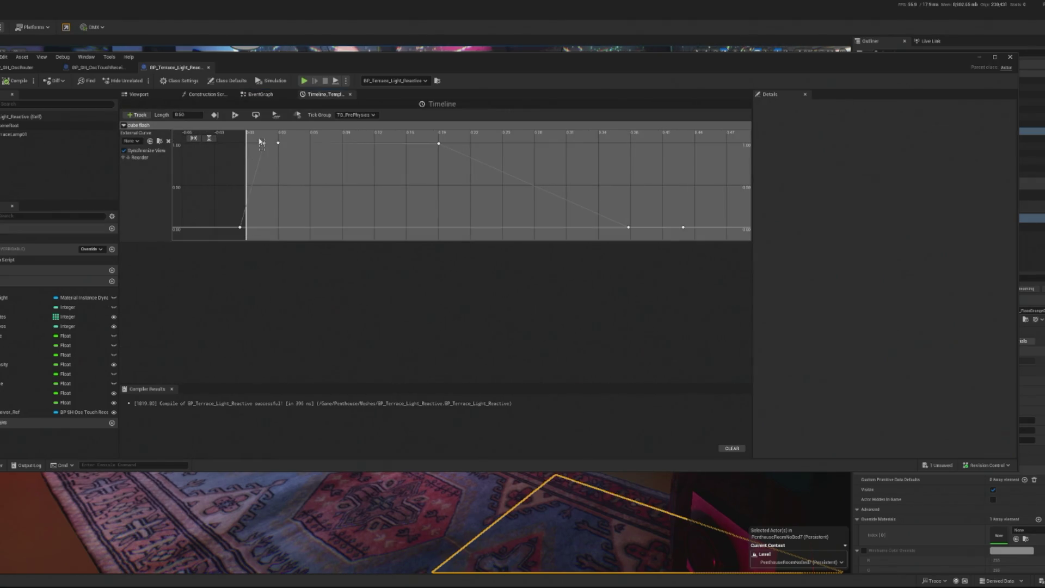
left_click(261, 142)
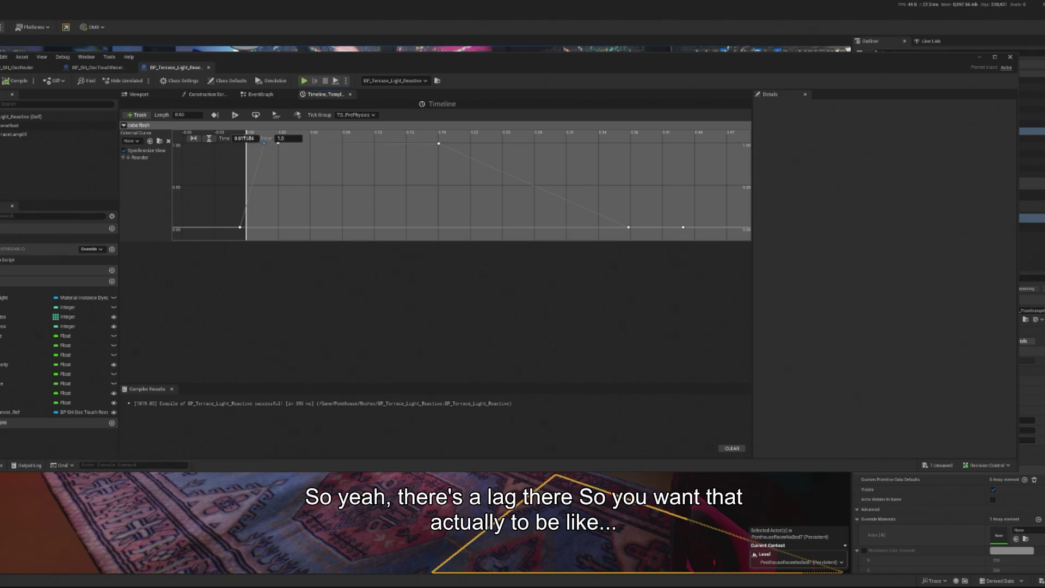
type("0.005")
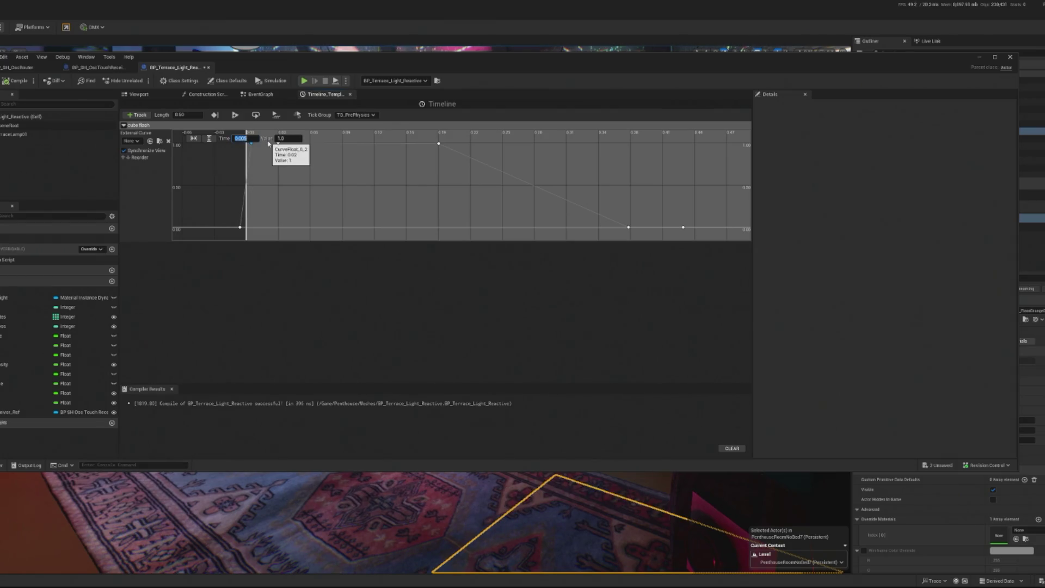
left_click(979, 57)
key("alt+p")
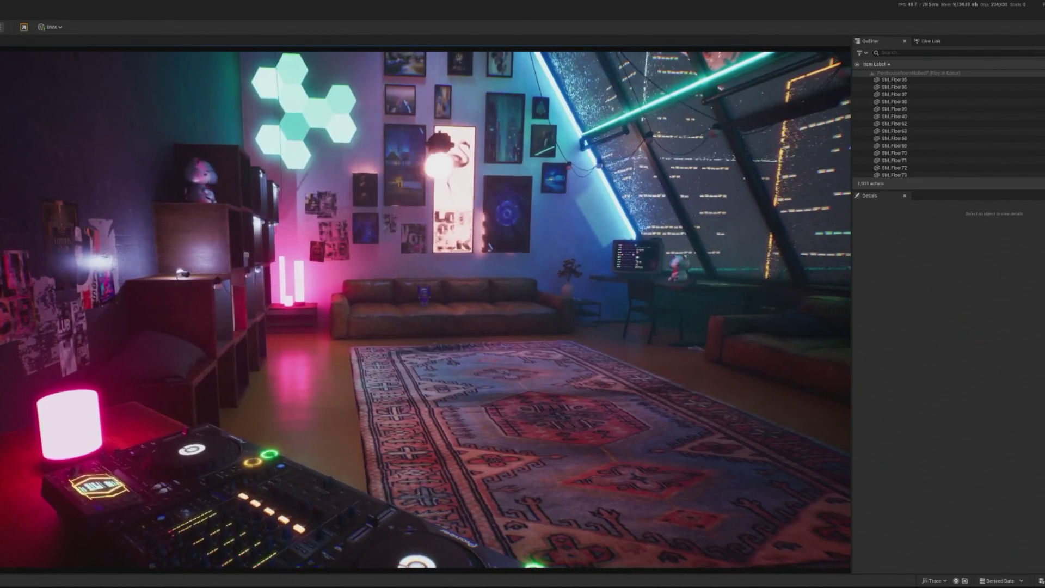
Pull the fall-off key earlier so the flash fades out near 0.24 s, compile, and play-test
key("Escape")
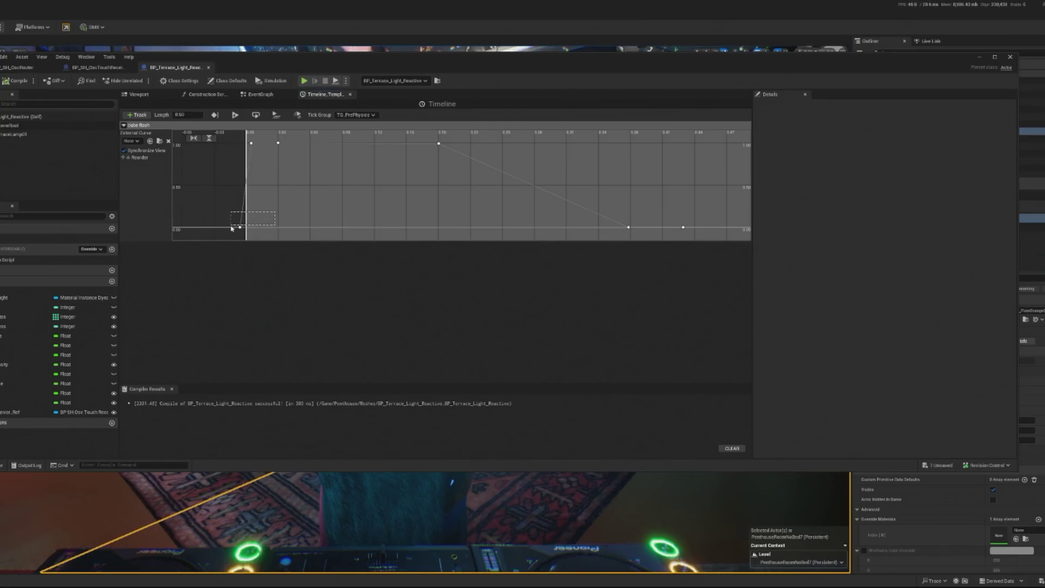
left_click_drag(231, 229, 230, 227)
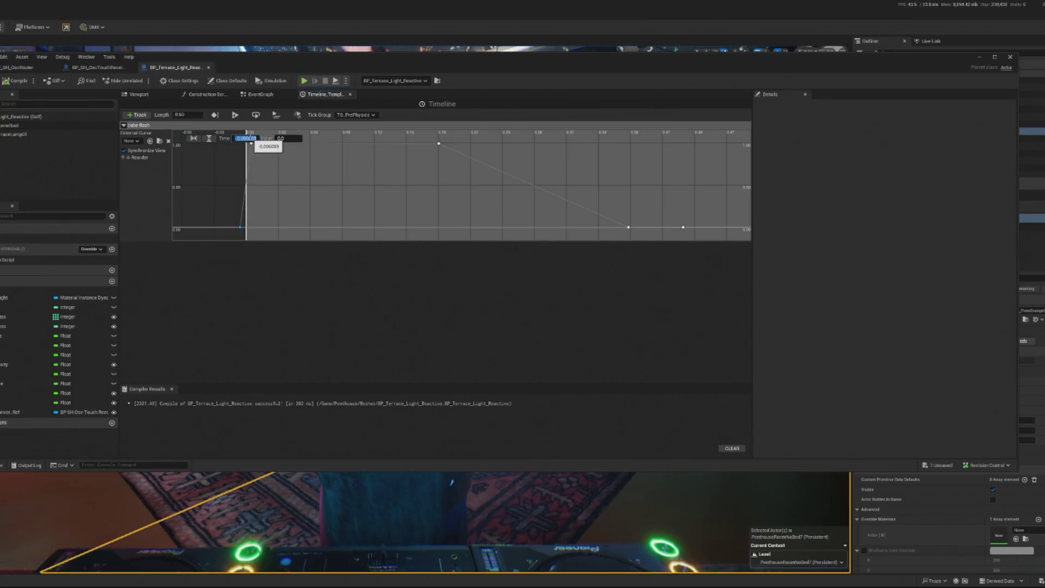
scroll(254, 158, "up", 1)
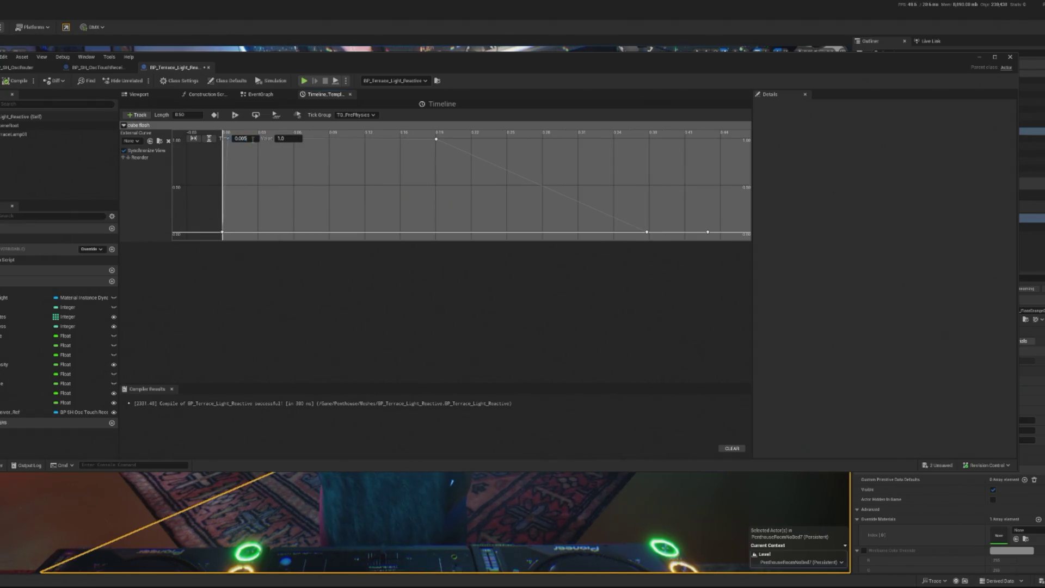
key("ctrl+s")
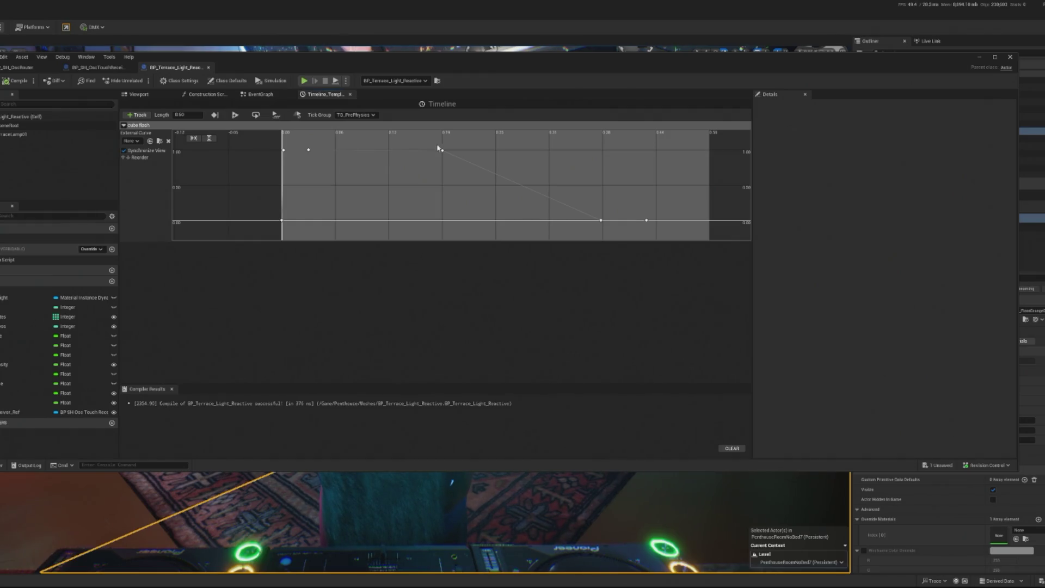
left_click_drag(440, 151, 434, 154)
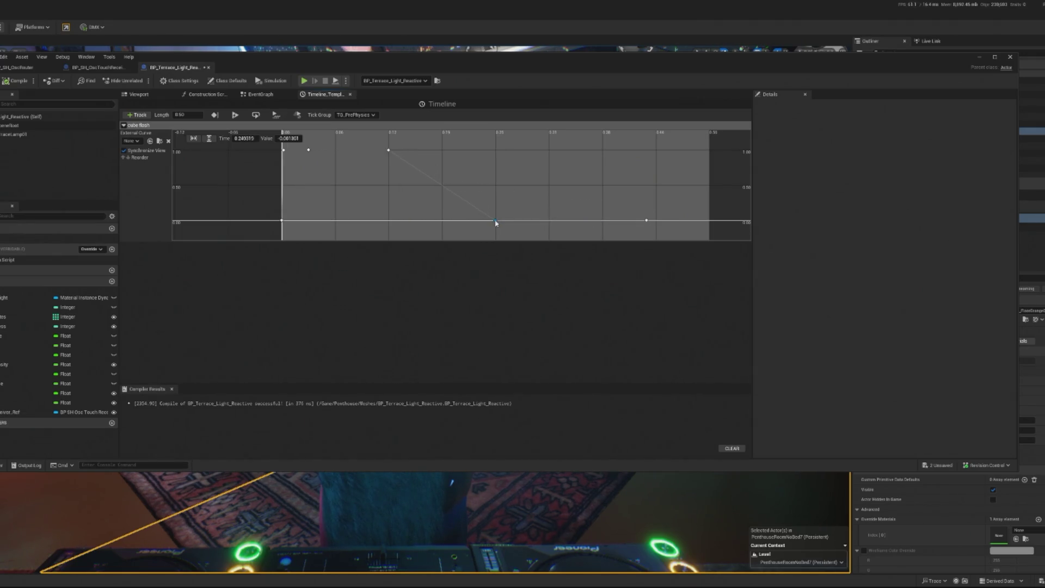
left_click(19, 85)
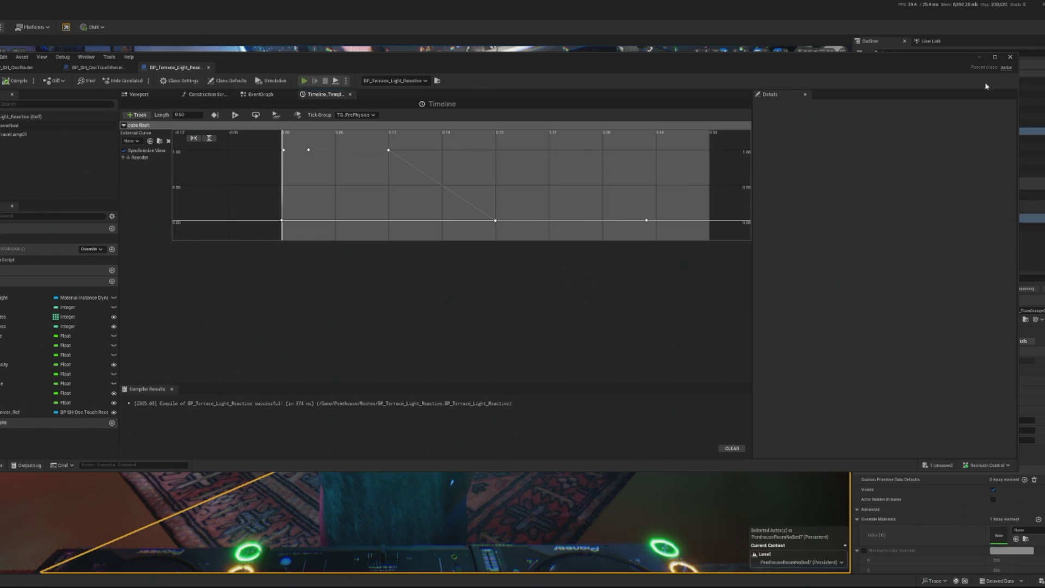
key("alt+p")
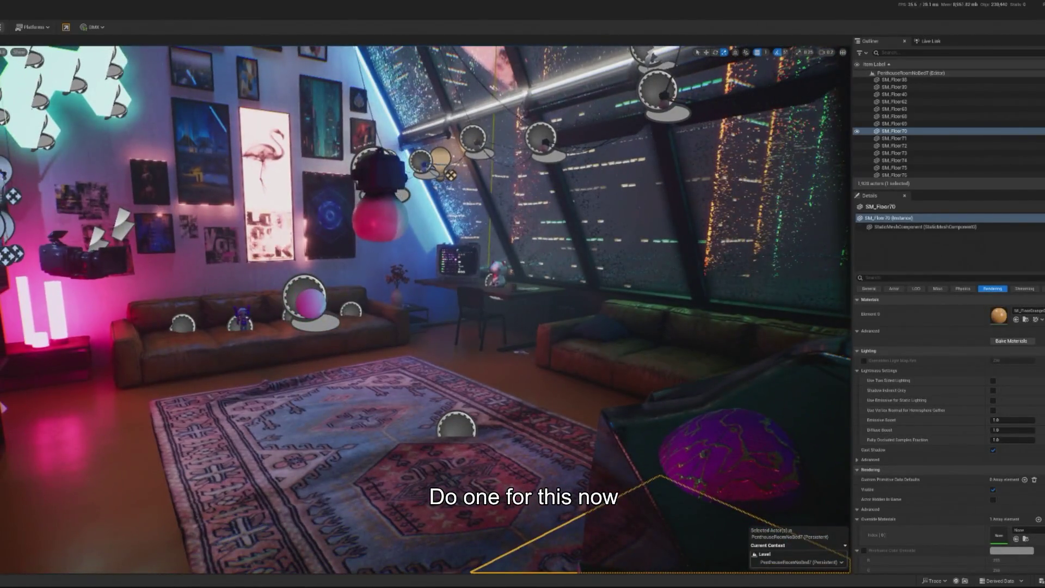
Select the hanging terrace lamp and open BP_Terrace_Light_Reactive with Ctrl+E
left_click(376, 174)
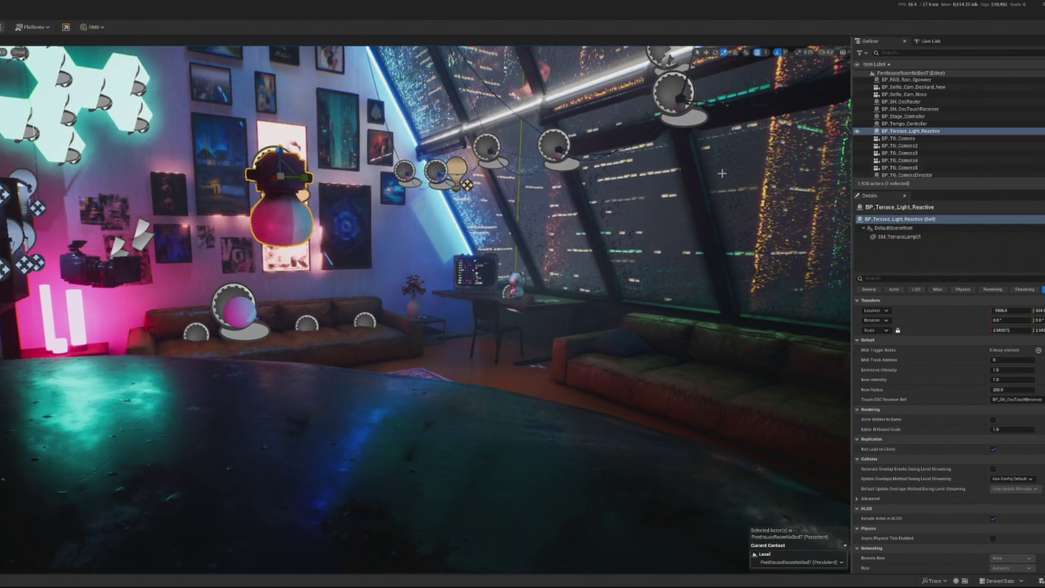
key("ctrl+e")
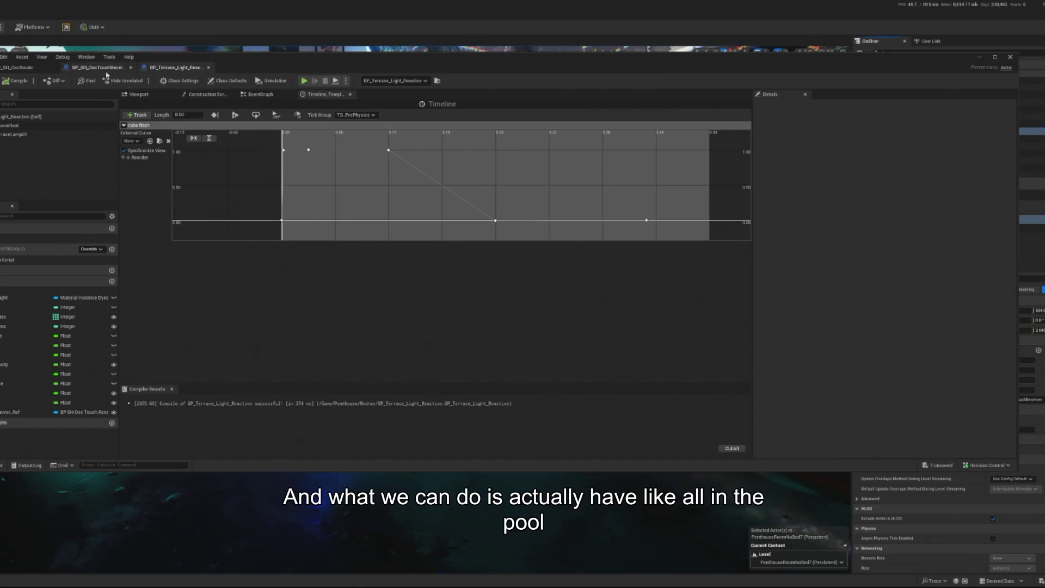
Insert a Branch node between the Send Audio Reactive Kick event and the Sequence
double_click(8, 251)
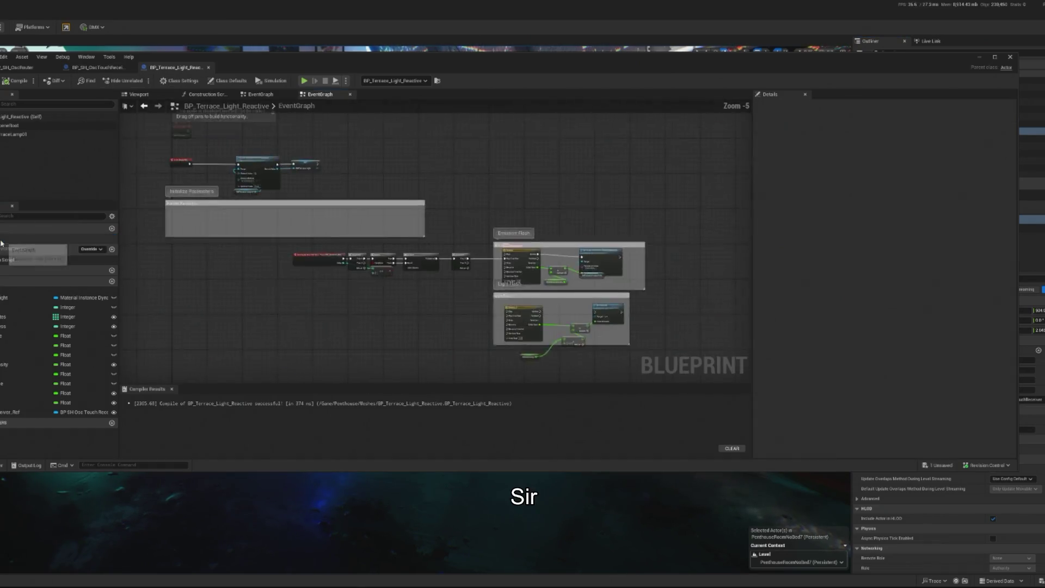
left_click(272, 274)
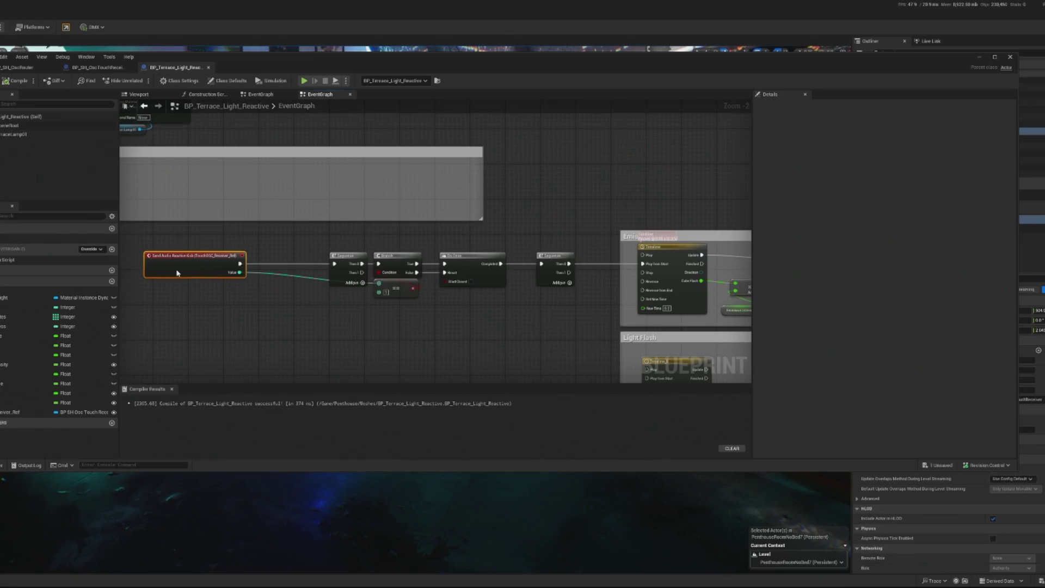
scroll(256, 300, "up", 3)
right_click(288, 336)
type("bma")
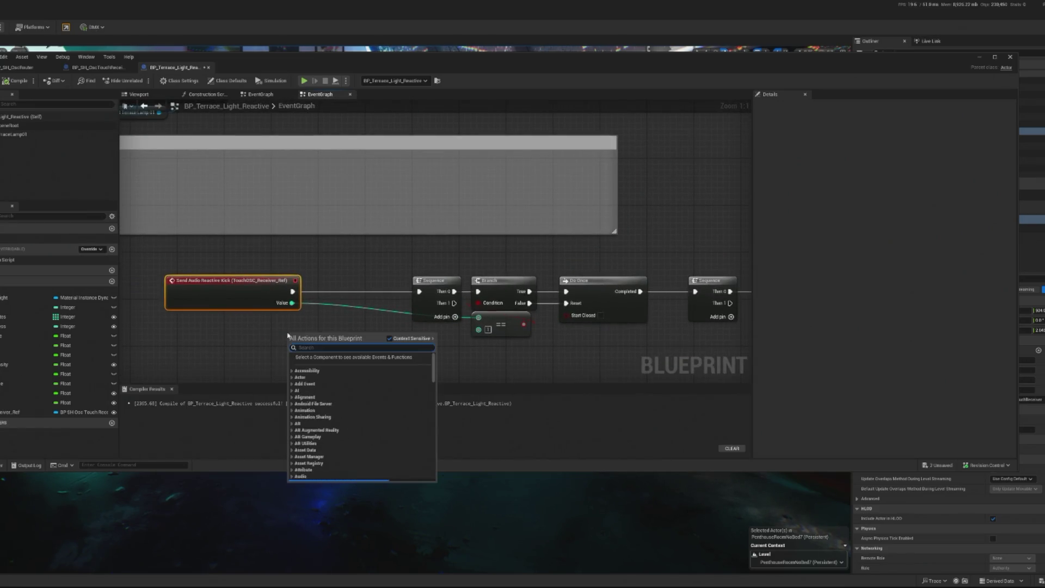
key("Escape")
right_click(319, 334)
type("branch")
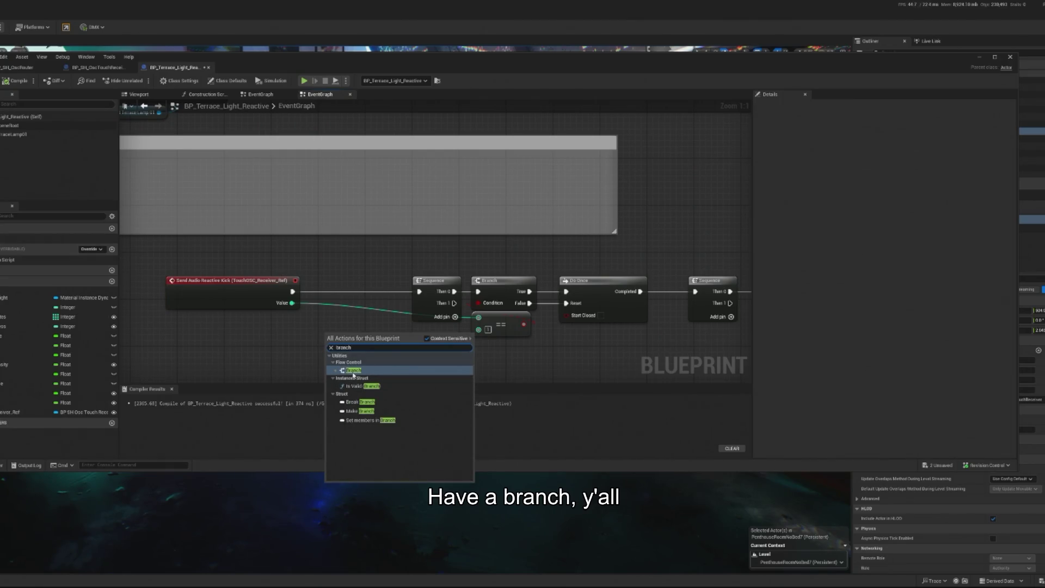
left_click(353, 371)
left_click_drag(261, 293, 243, 293)
mouse_move(339, 343)
left_mouse_down()
mouse_move(312, 281)
mouse_move(419, 292)
left_mouse_up()
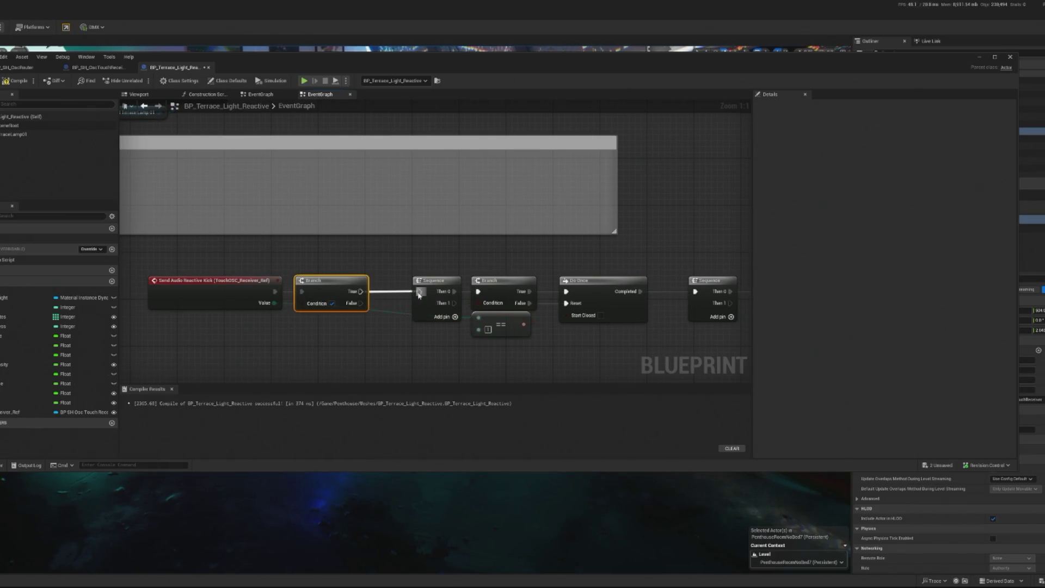
Promote the Branch condition to an instance-editable Boolean Kick? and compile
right_click(316, 303)
left_click(342, 327)
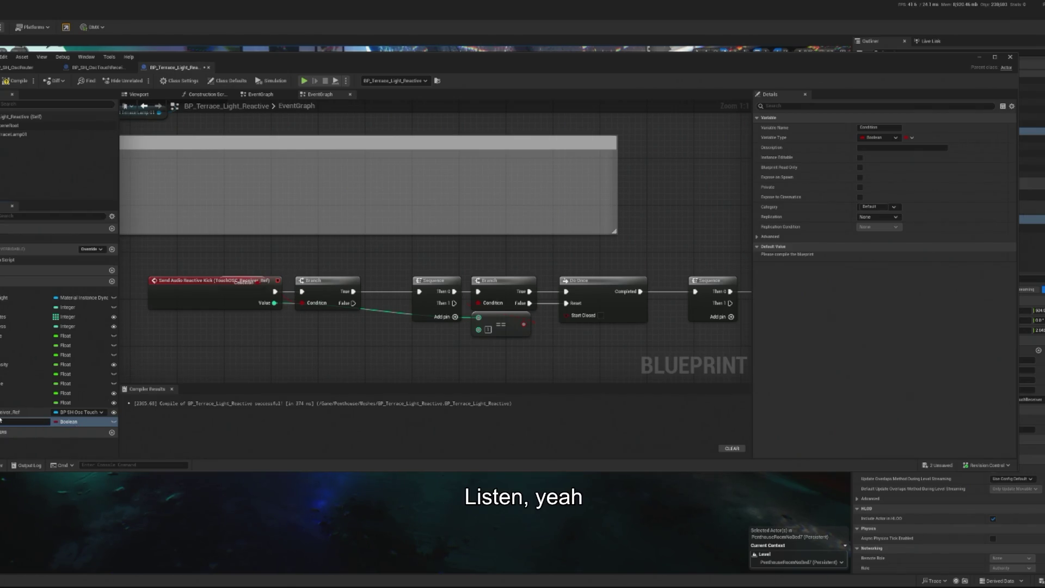
left_click(115, 422)
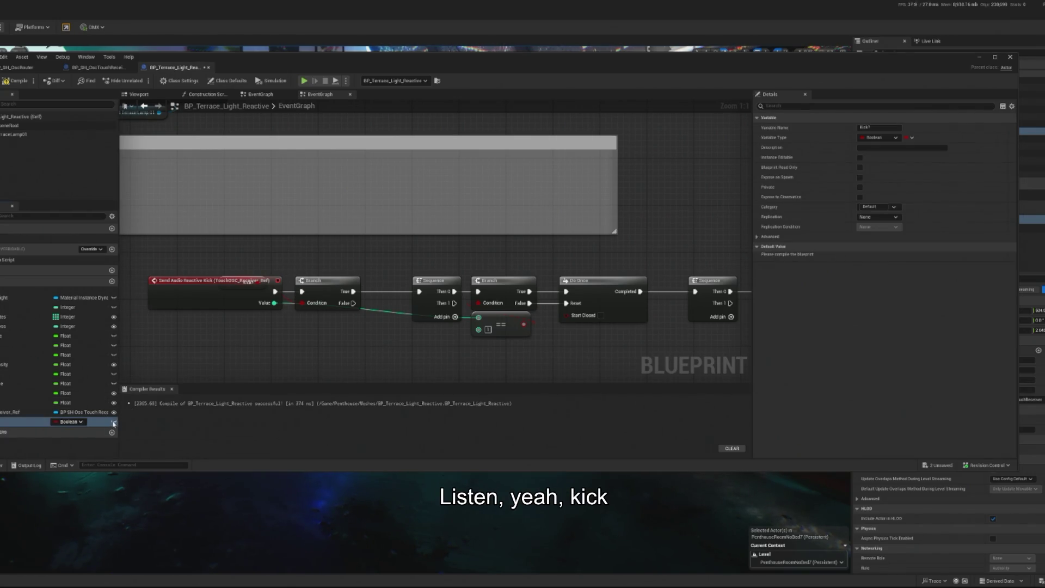
left_click(10, 87)
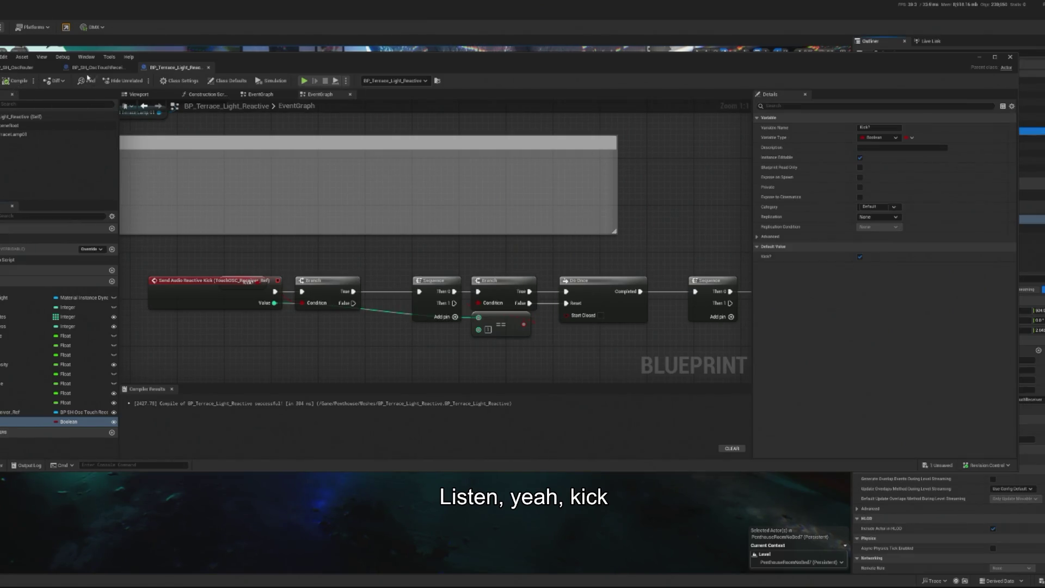
left_click(97, 67)
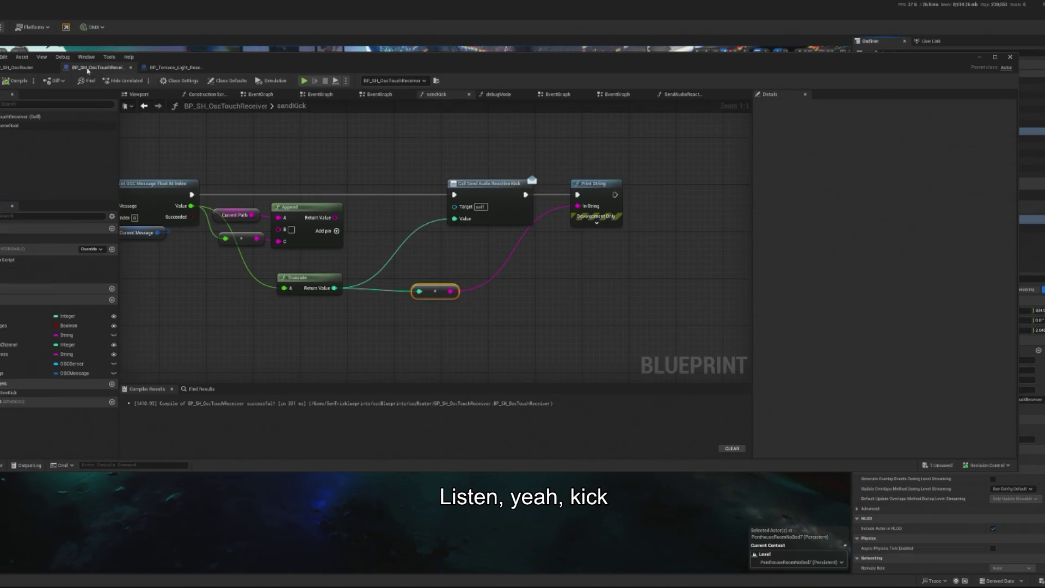
Add a new event dispatcher named SendAudioReactiveSnare to the receiver
left_click(112, 384)
key("BackSpace")
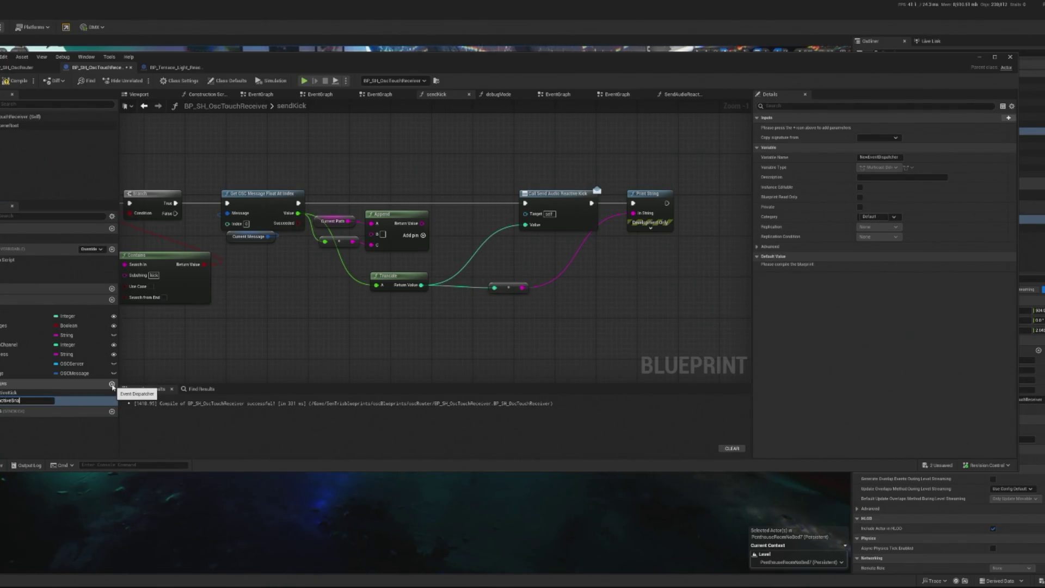
type("re")
key("Return")
Duplicate the sendKick function to create sendKick_0
scroll(252, 292, "down", 3)
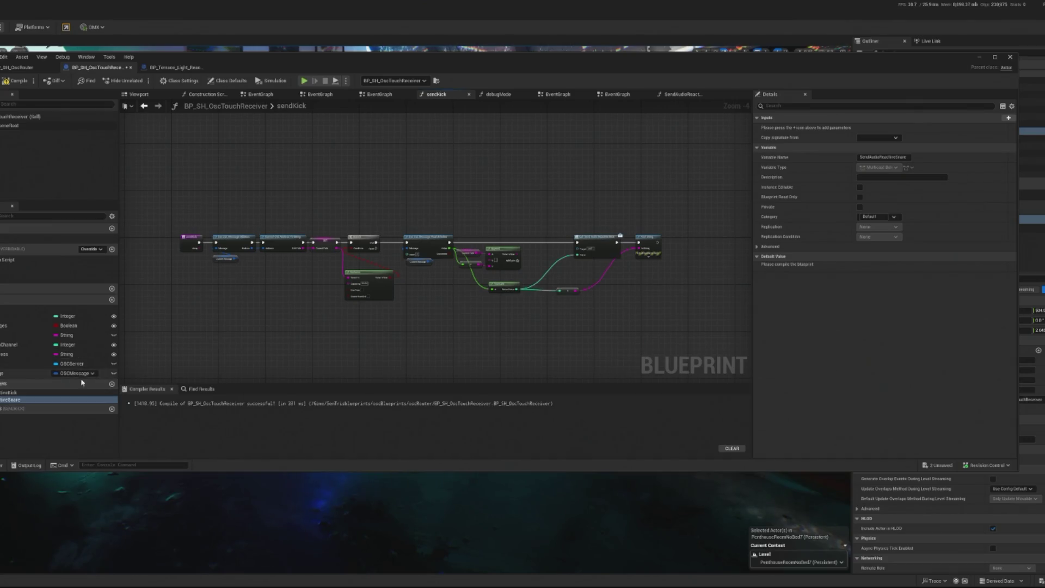
scroll(215, 230, "up", 1)
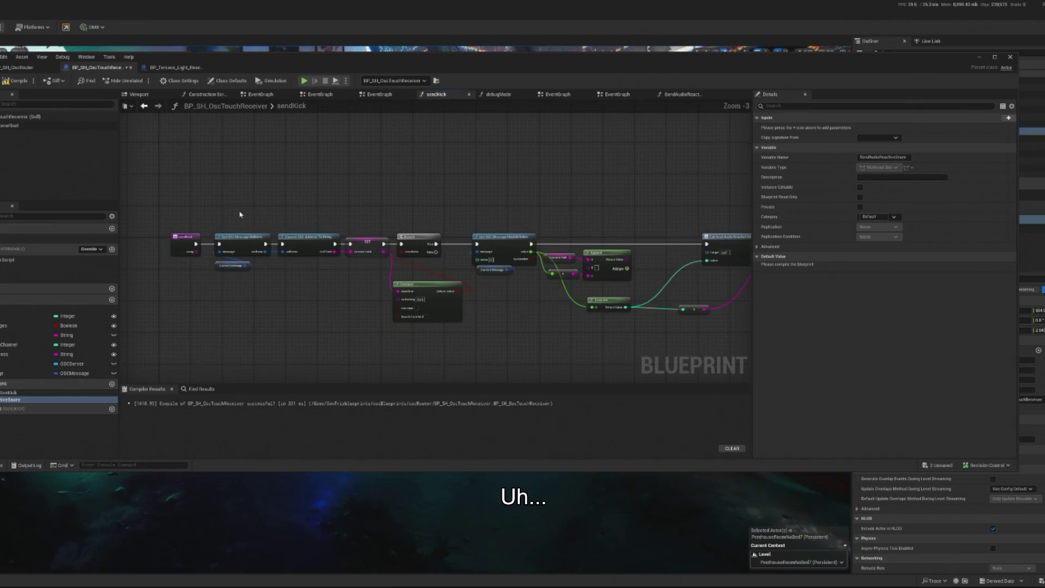
left_click(7, 279)
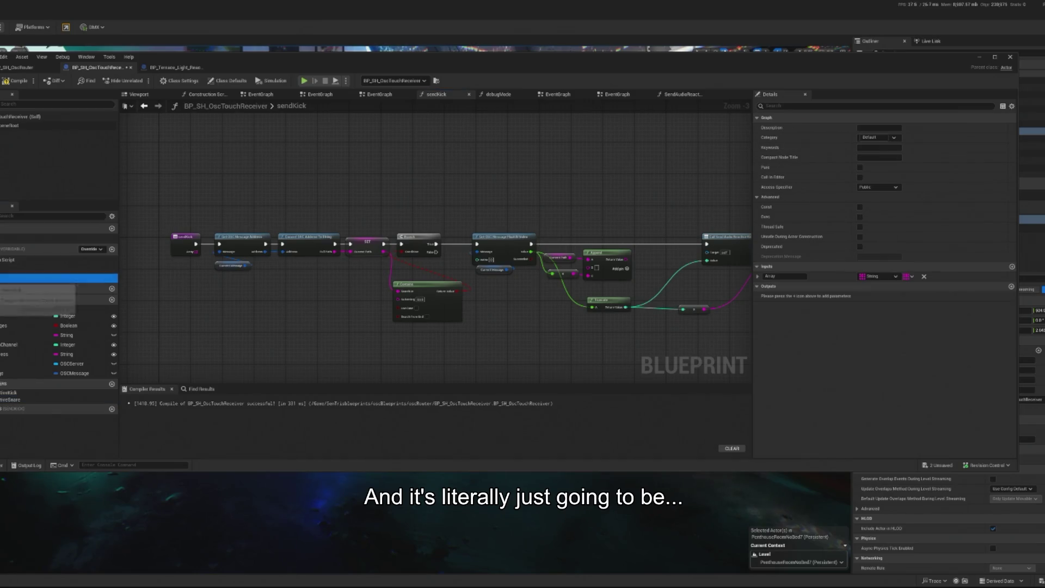
key("ctrl+d")
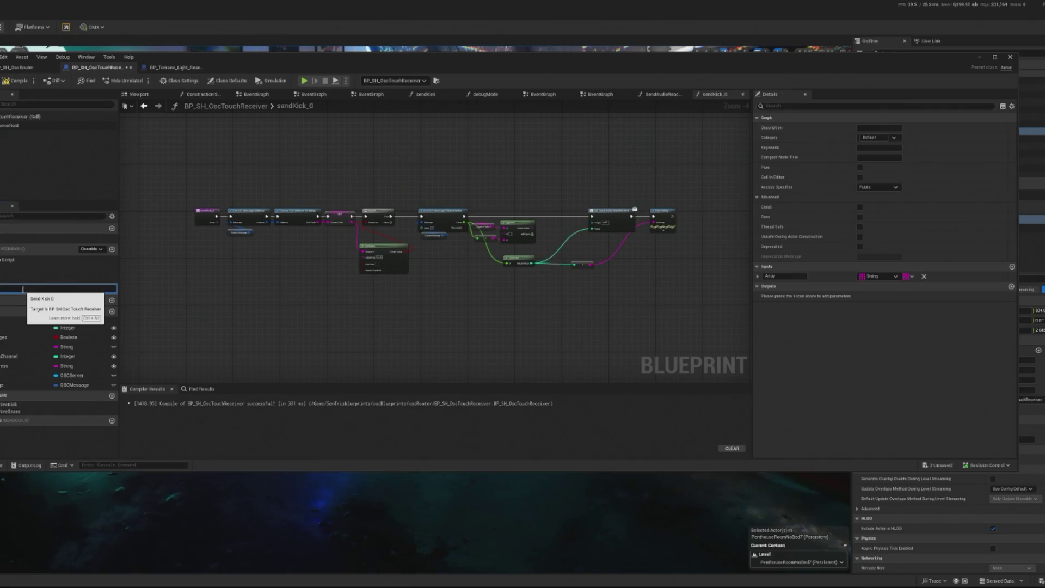
Rename the copy to sendSnare and change its Contains substring from kick to snare
type("sendSnare")
key("Return")
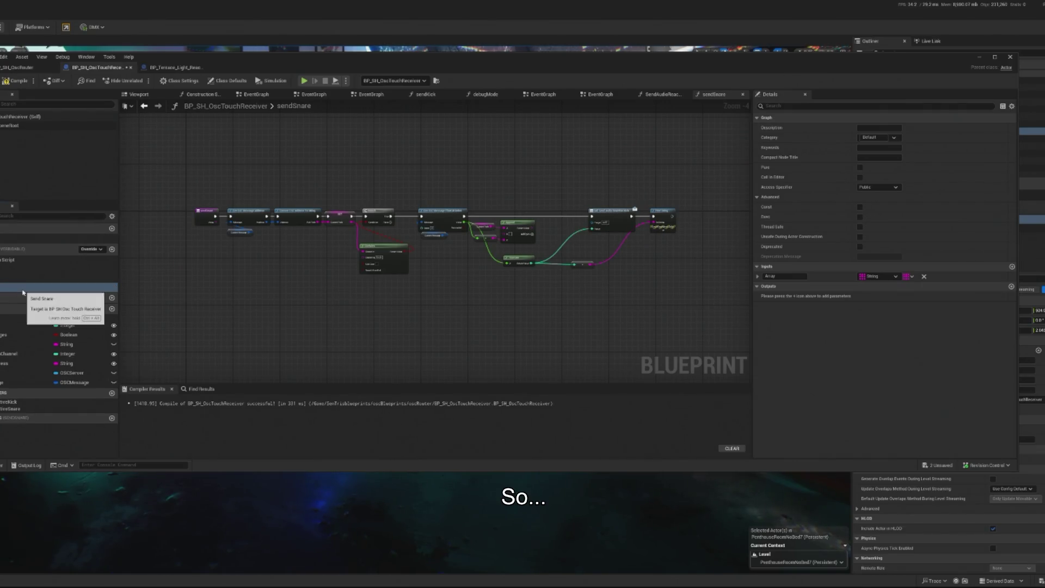
scroll(432, 175, "up", 3)
double_click(337, 321)
type("snare")
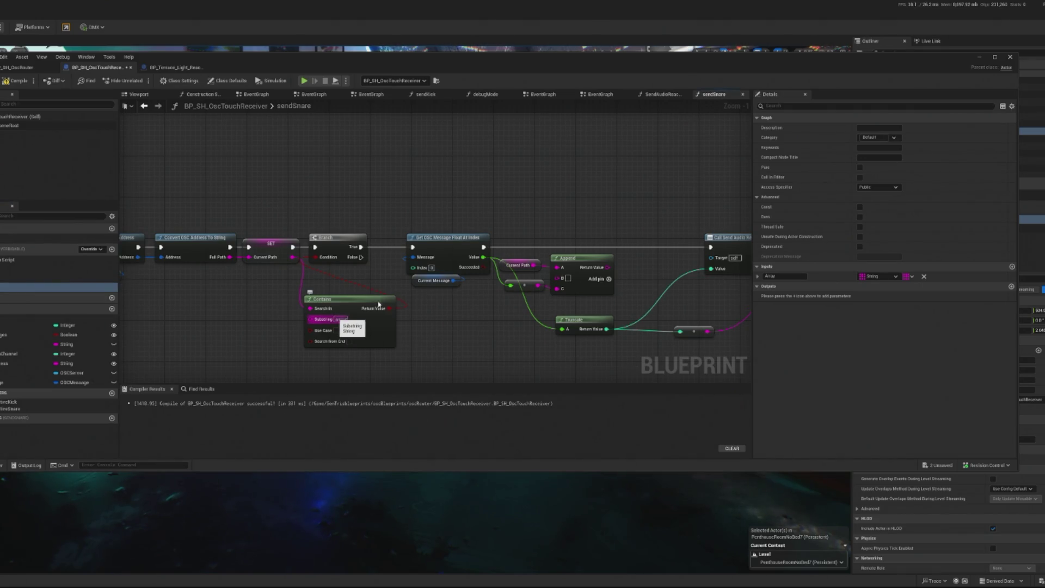
left_click(347, 315)
Add a Call SendAudioReactiveSnare node above the Kick call in sendSnare
scroll(616, 221, "up", 1)
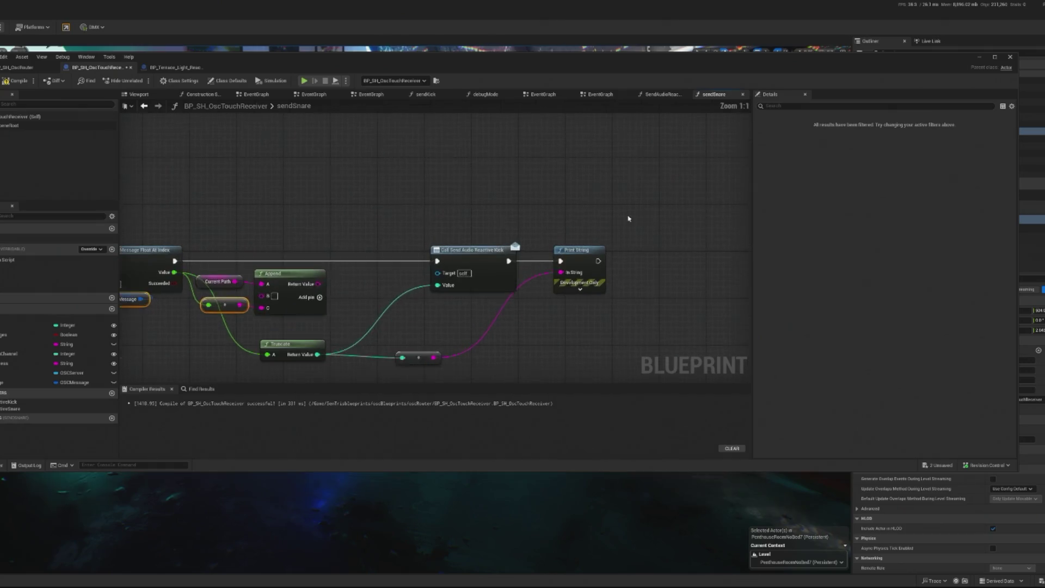
left_click_drag(355, 195, 223, 183)
left_click_drag(16, 408, 516, 234)
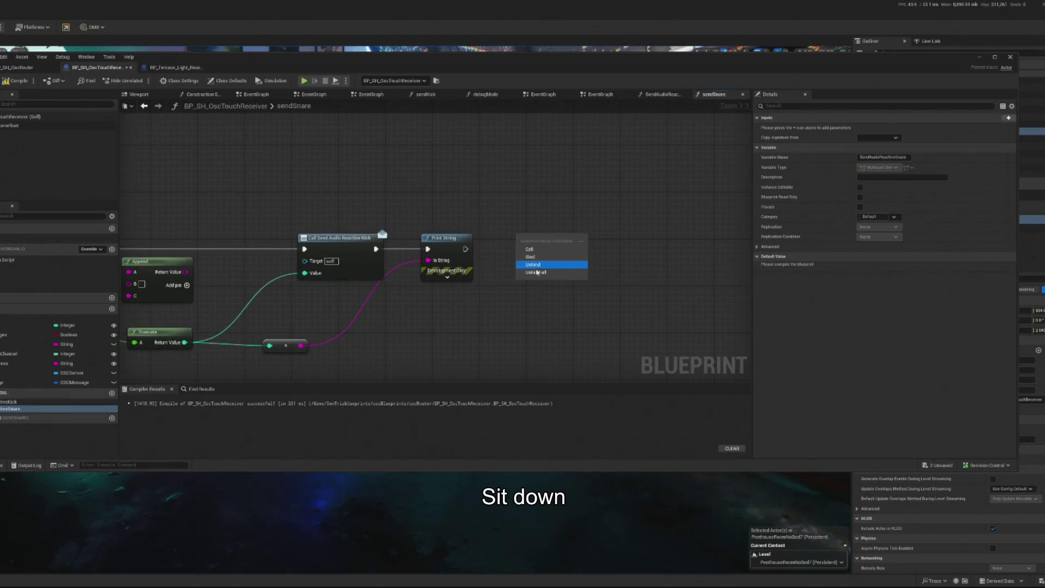
left_click(529, 243)
left_click_drag(578, 242, 373, 189)
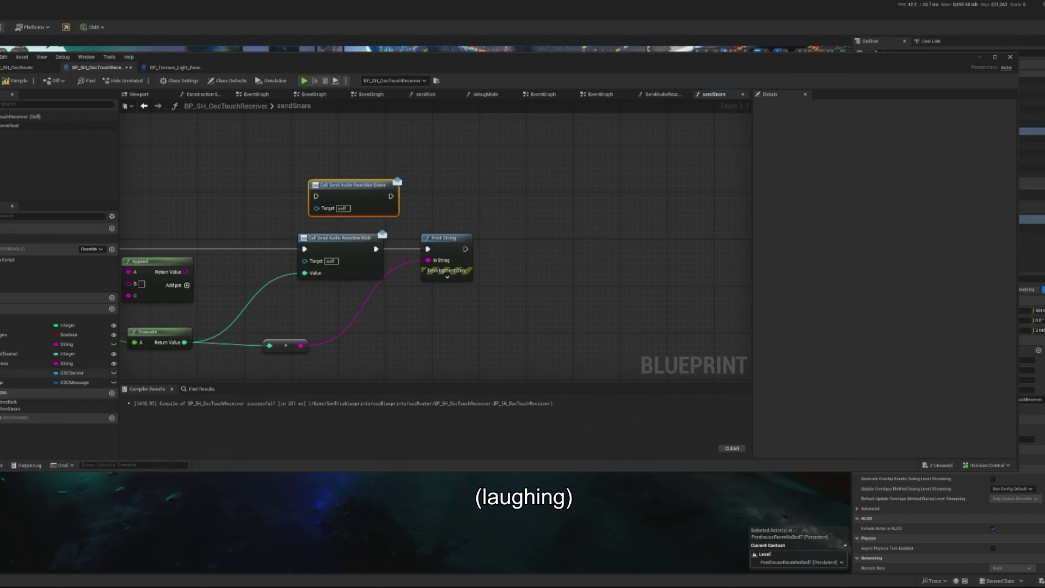
left_click_drag(289, 308, 349, 310)
mouse_move(426, 204)
left_mouse_down()
mouse_move(410, 214)
mouse_move(426, 216)
left_mouse_up()
Give the Snare dispatcher a new input parameter and open its definition
left_click(76, 408)
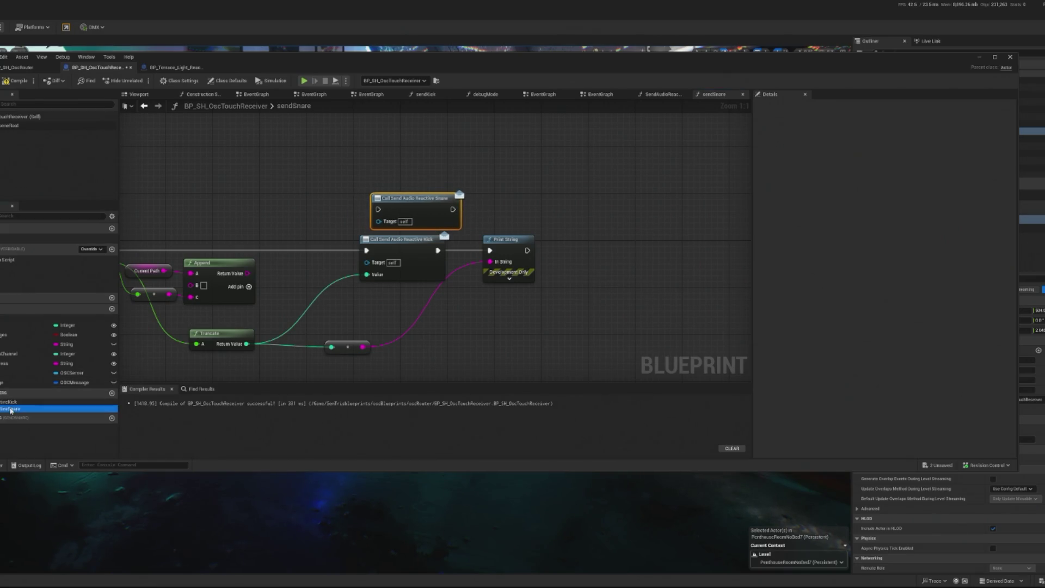
left_click(1009, 118)
type("Value")
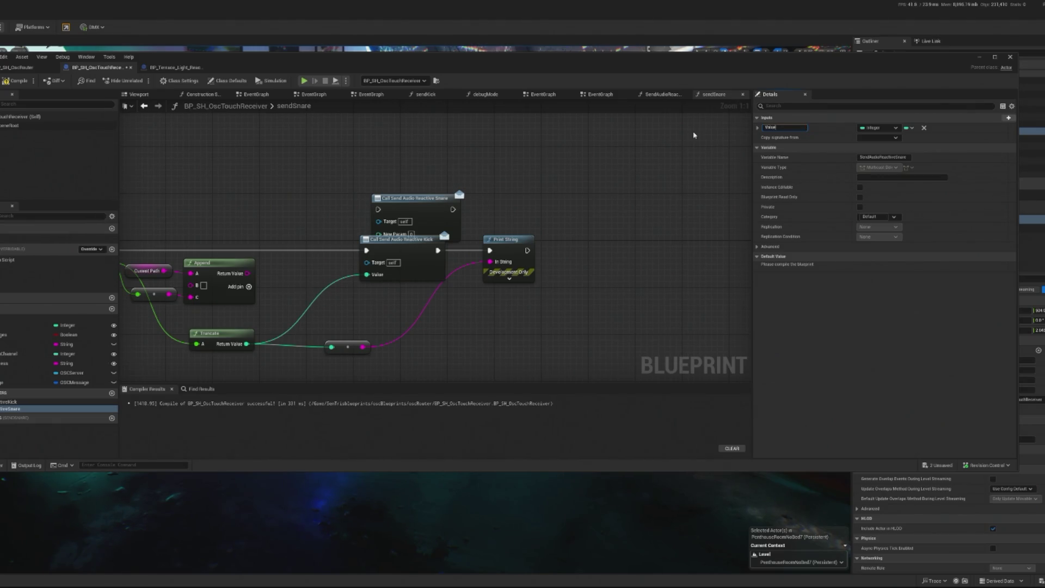
left_click_drag(435, 215, 428, 209)
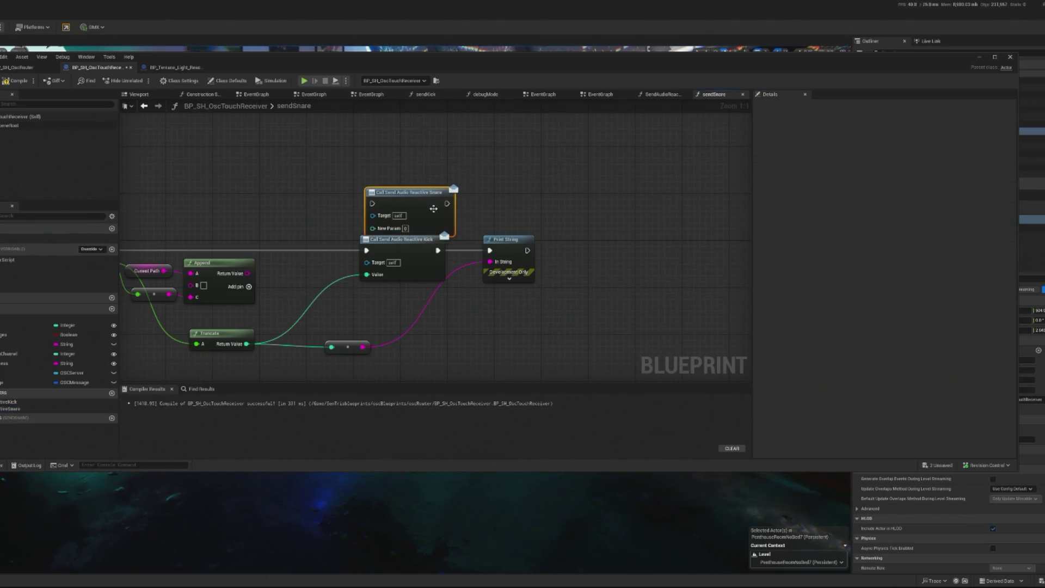
double_click(18, 408)
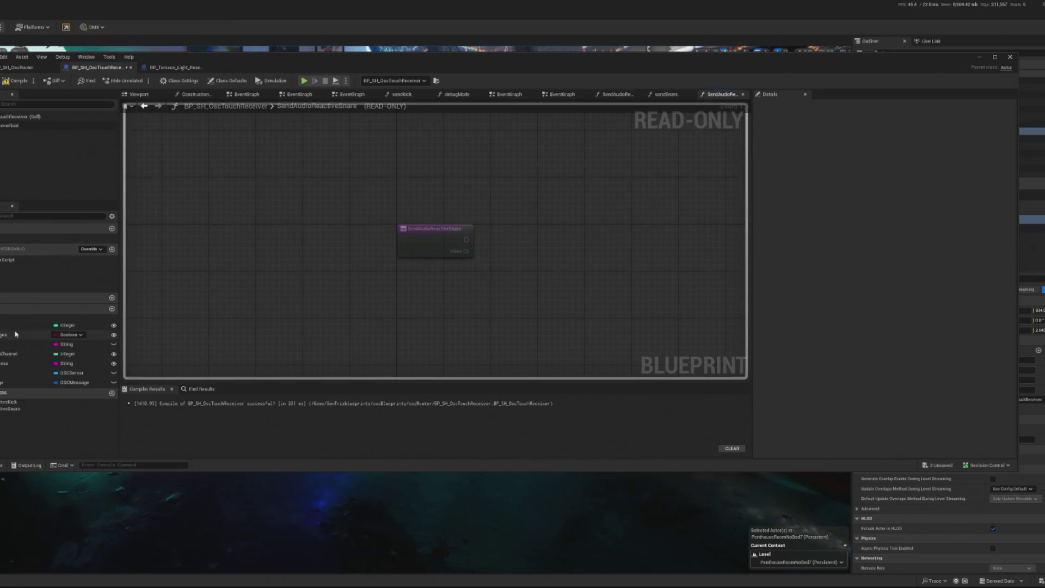
Replace the Kick call with the Snare call, wiring exec, the truncated value and Print String
key("alt+Left")
left_click(412, 271)
key("Delete")
left_click_drag(426, 209, 403, 256)
left_click_drag(237, 251, 482, 251)
mouse_move(380, 344)
left_mouse_down()
mouse_move(499, 289)
mouse_move(496, 276)
left_mouse_up()
mouse_move(564, 254)
left_mouse_down()
mouse_move(552, 253)
mouse_move(623, 251)
left_mouse_up()
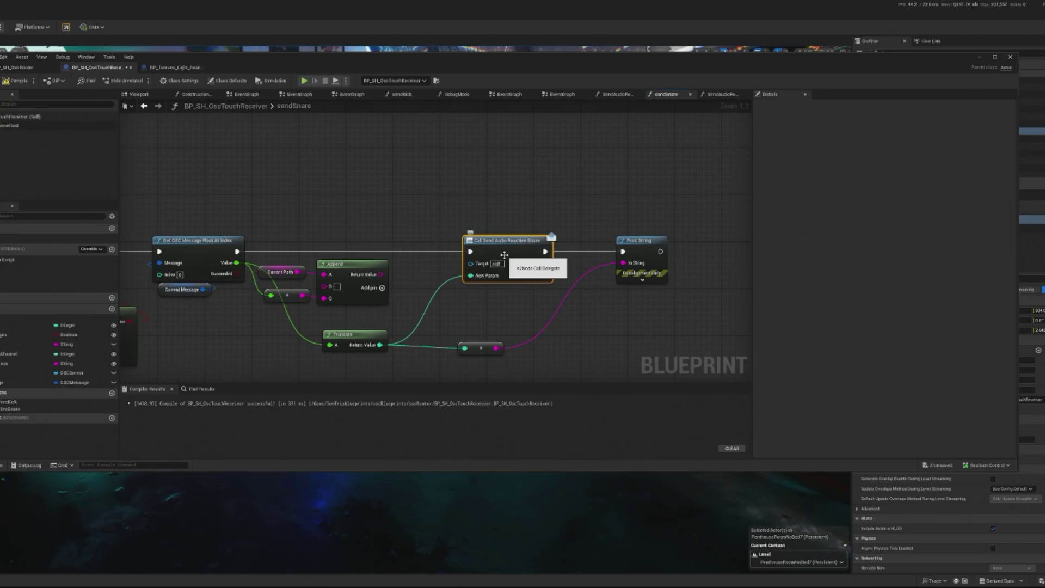
left_click_drag(474, 354, 480, 347)
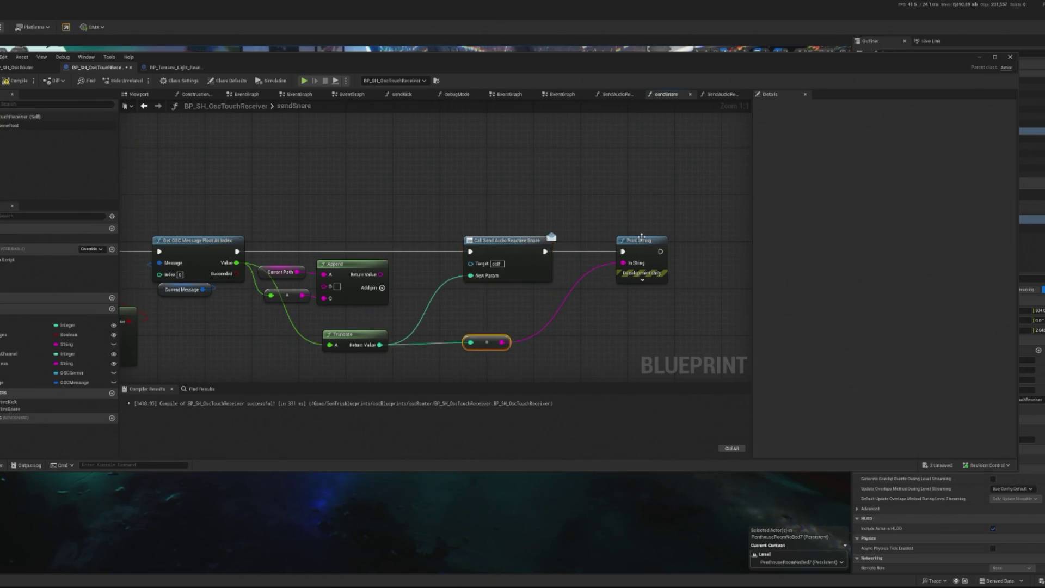
left_click_drag(644, 237, 609, 237)
Compile and recompile after adjusting the erroring Snare call node
left_click(15, 82)
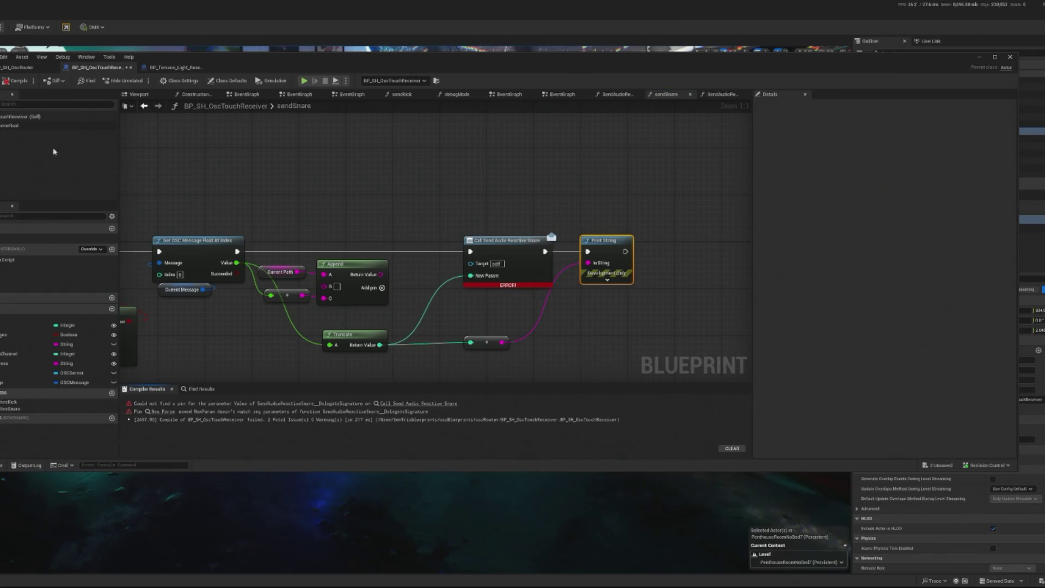
left_click(507, 252)
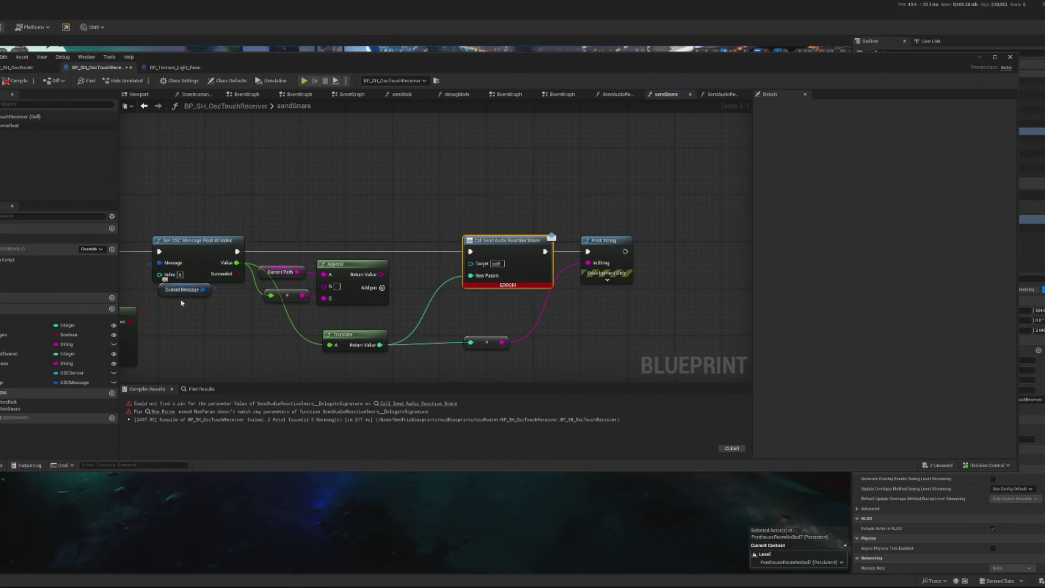
left_click_drag(524, 251, 500, 251)
left_click(20, 80)
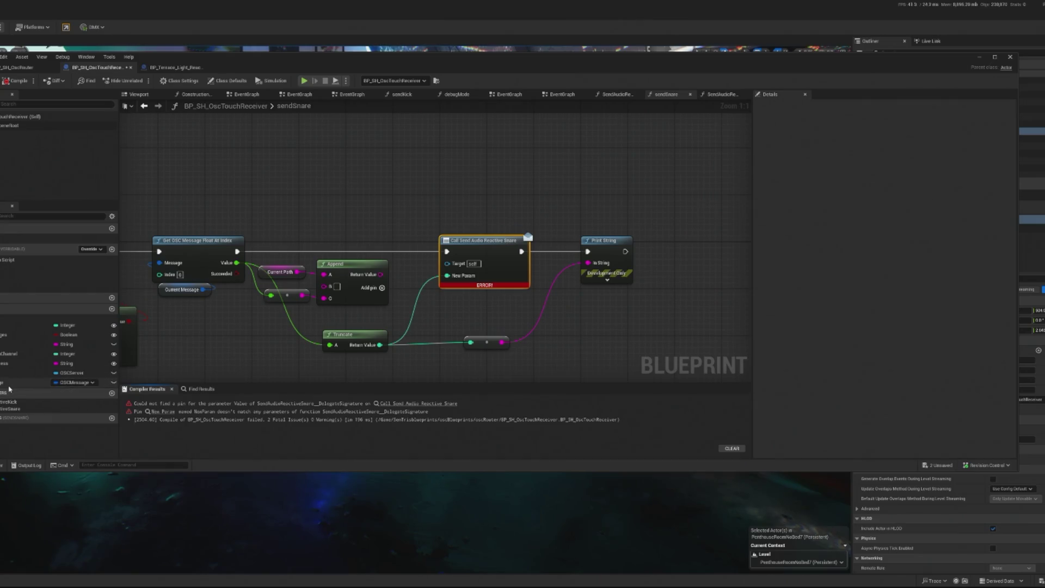
Swap in a fresh Snare call fed by the truncated value, rewire exec, and compile cleanly
left_click_drag(11, 409, 457, 184)
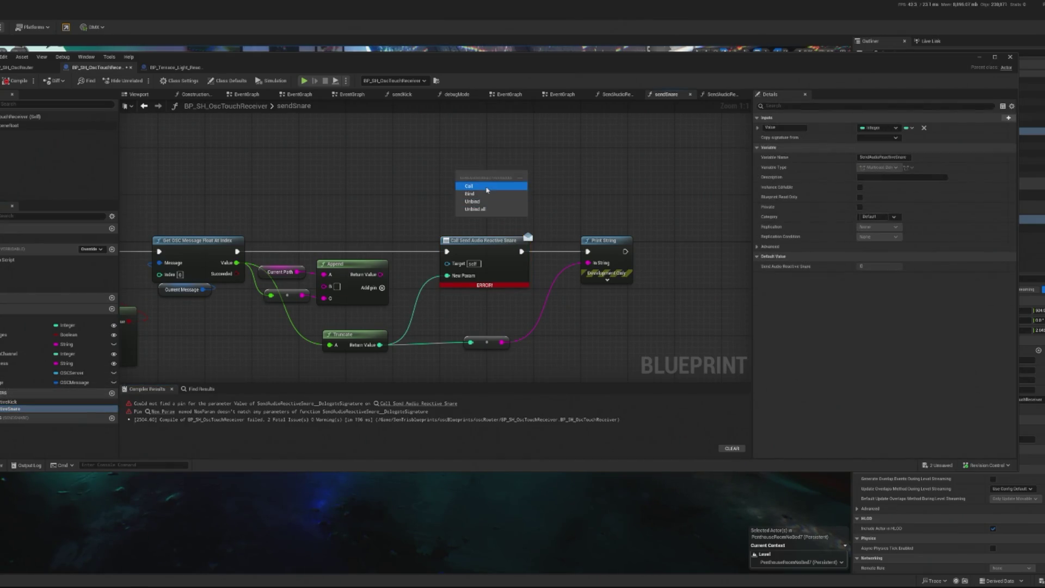
left_click(506, 191)
left_click(487, 251)
key("Delete")
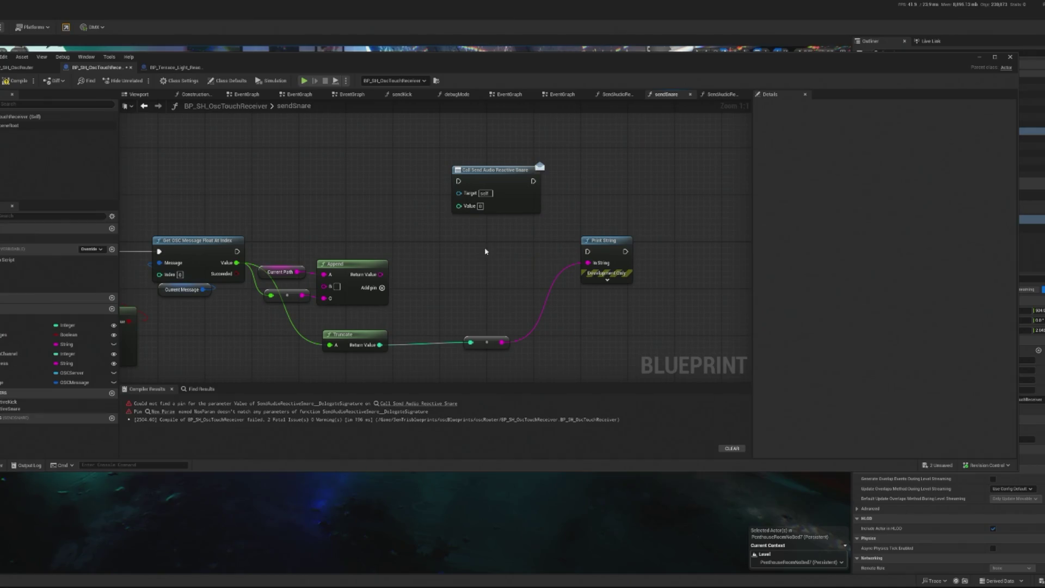
left_click_drag(515, 199, 492, 270)
left_click_drag(235, 251, 434, 251)
mouse_move(380, 345)
left_mouse_down()
mouse_move(444, 271)
mouse_move(438, 276)
left_mouse_up()
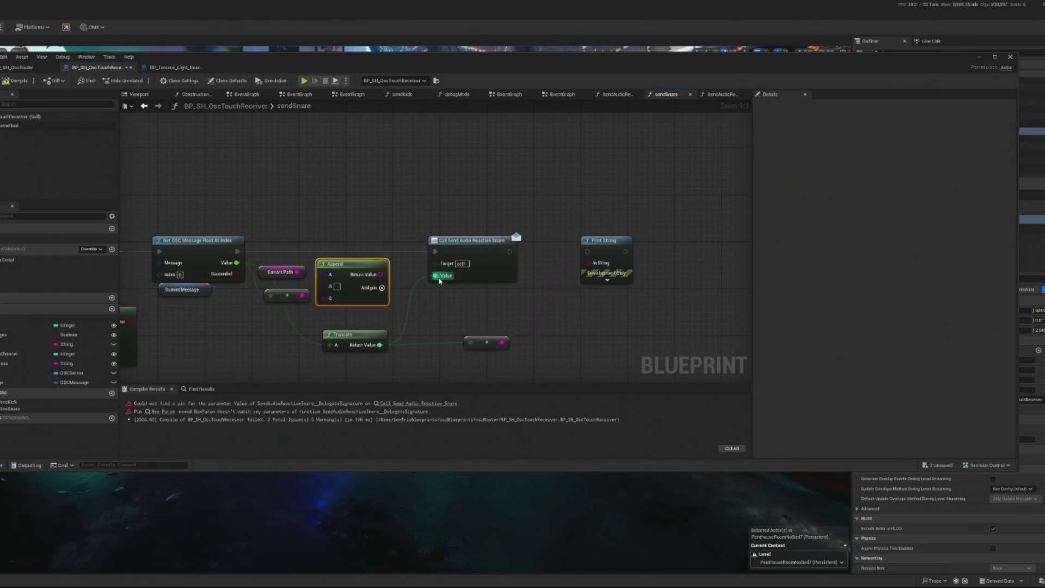
left_click_drag(510, 251, 587, 251)
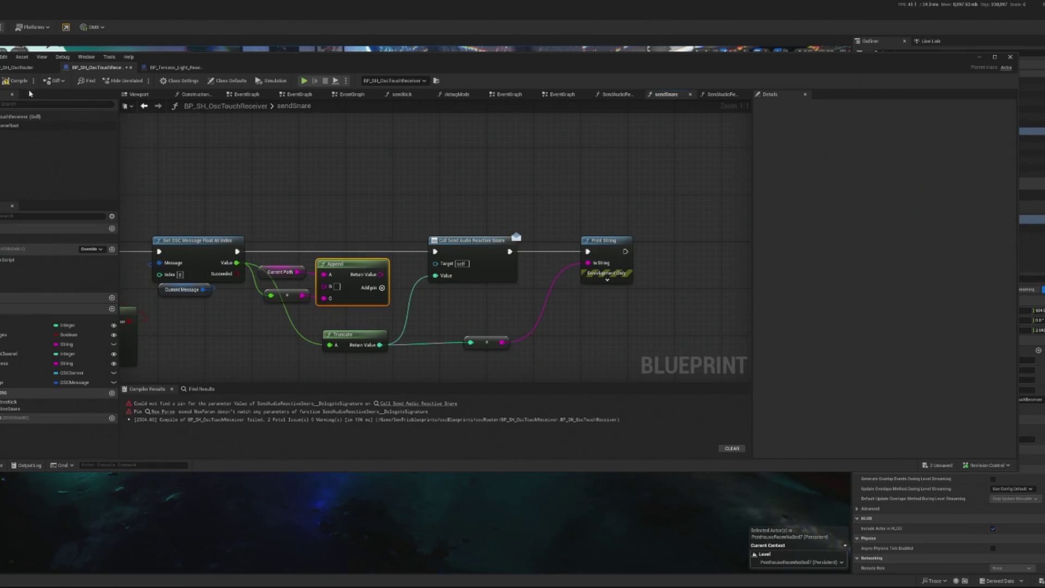
left_click(22, 85)
left_click(175, 67)
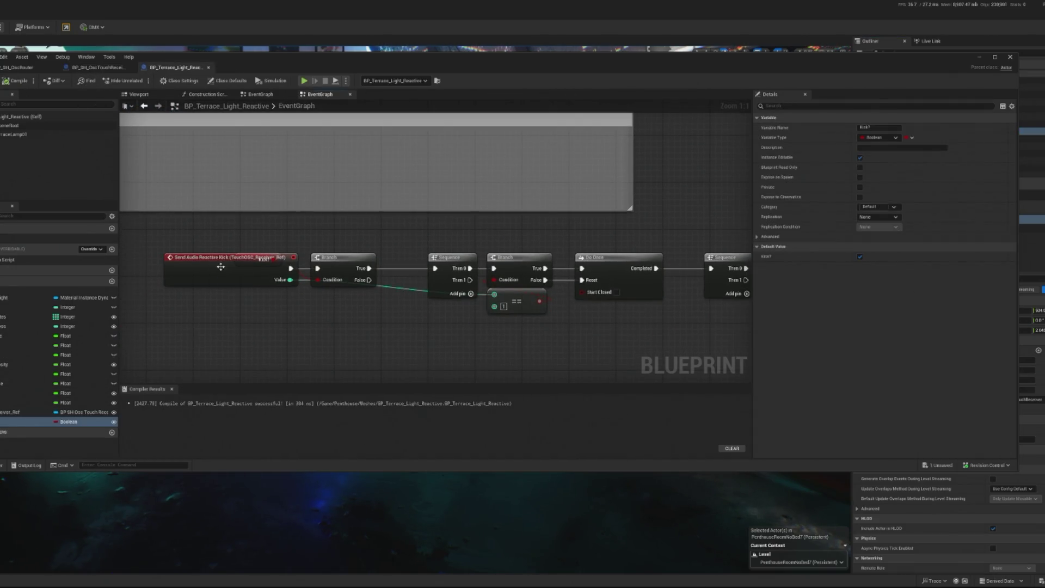
Tidy the Send Audio Reactive Kick event and delete the Light Flash comment group
left_click_drag(221, 267, 175, 290)
left_click_drag(242, 269, 311, 301)
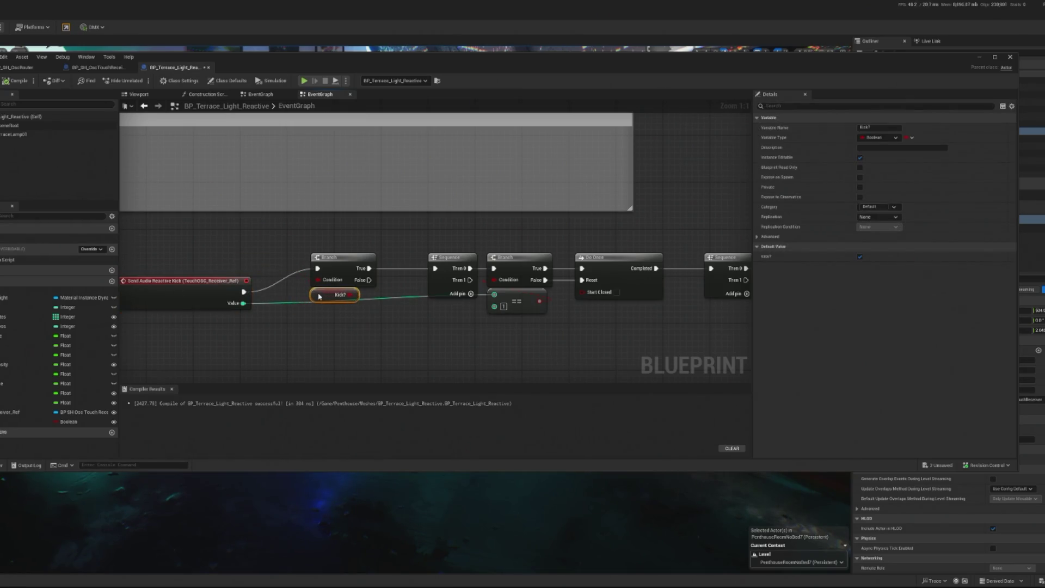
left_click_drag(188, 290, 214, 271)
scroll(311, 308, "down", 4)
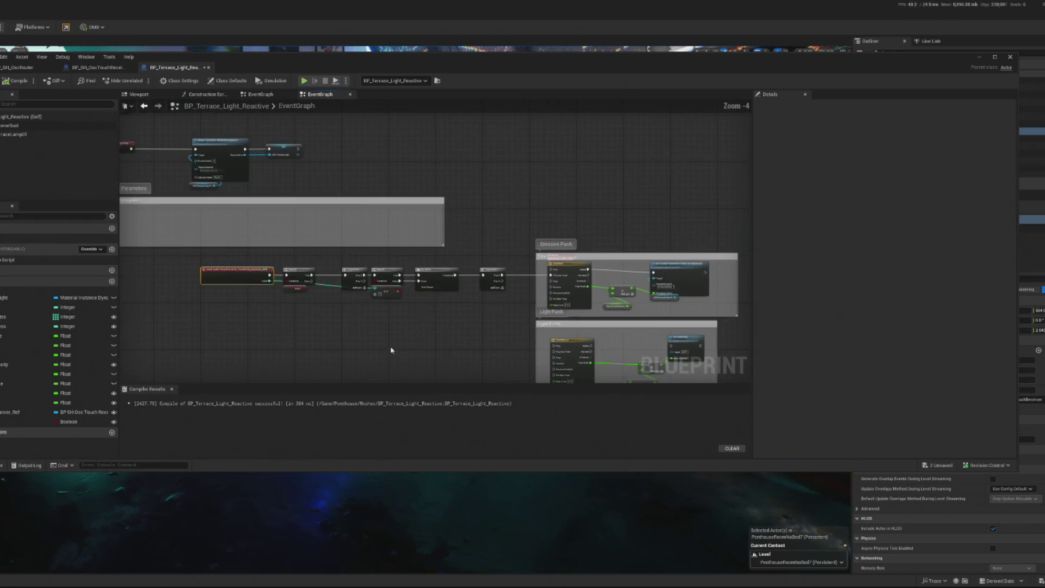
scroll(403, 228, "up", 3)
left_click_drag(403, 227, 668, 338)
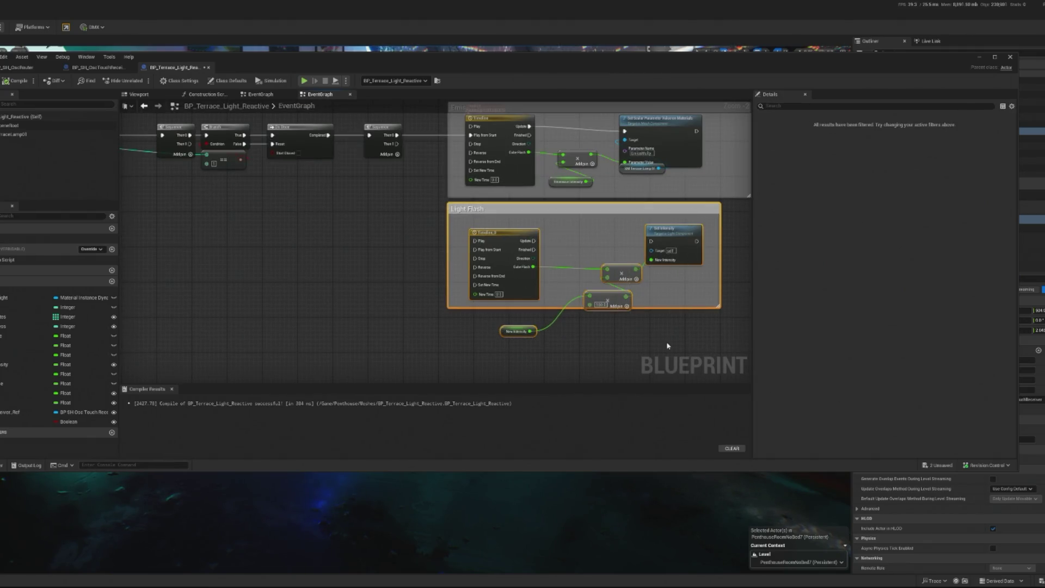
key("Delete")
scroll(626, 327, "down", 2)
scroll(421, 268, "up", 1)
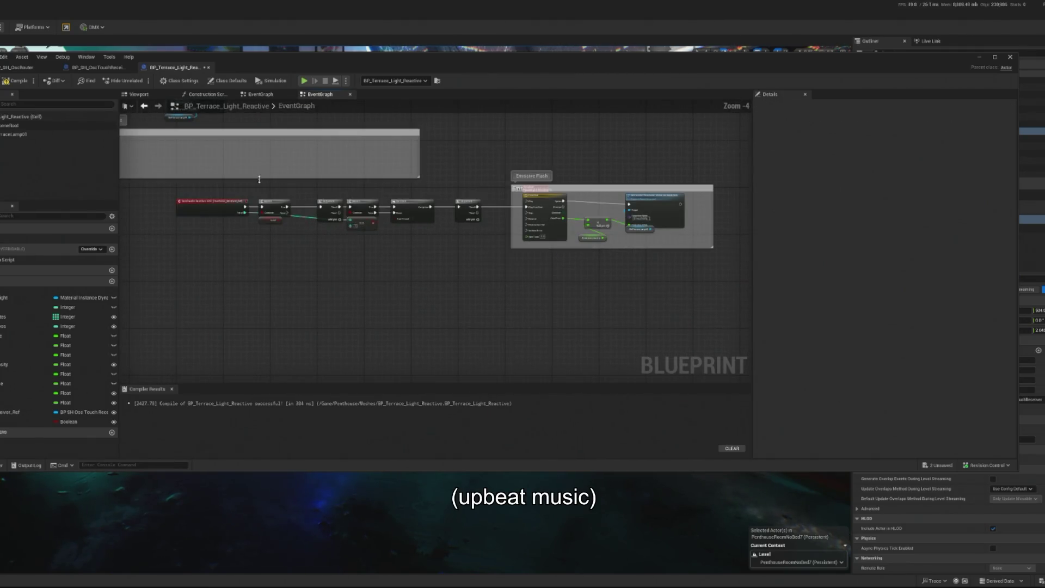
Duplicate the Kick Emissive Flash chain below and add a Send Audio Reactive Snare event
mouse_move(267, 194)
left_mouse_down()
mouse_move(717, 289)
mouse_move(677, 271)
left_mouse_up()
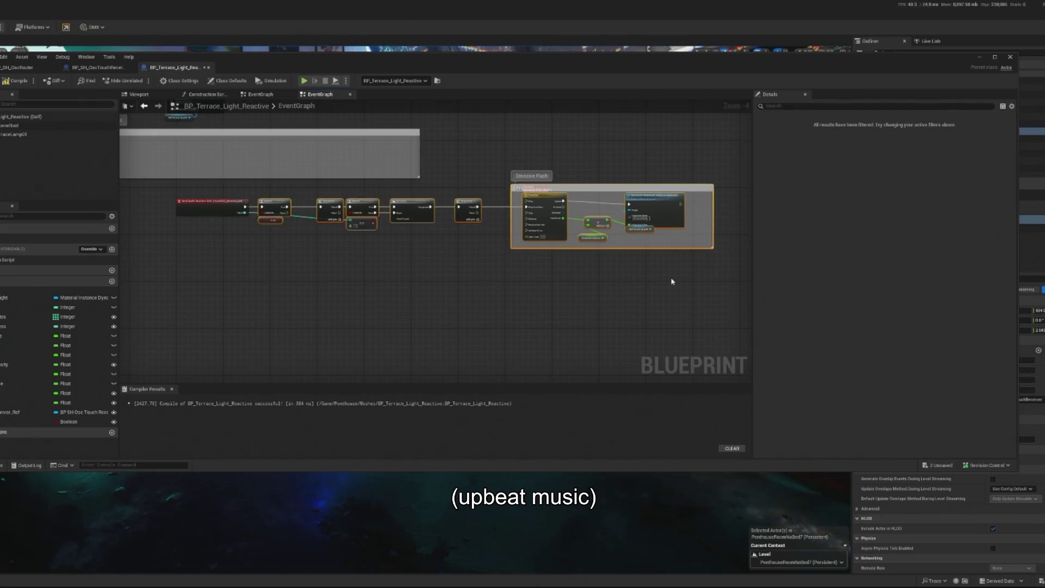
key("ctrl+d")
mouse_move(748, 271)
left_mouse_down()
mouse_move(550, 265)
mouse_move(519, 289)
left_mouse_up()
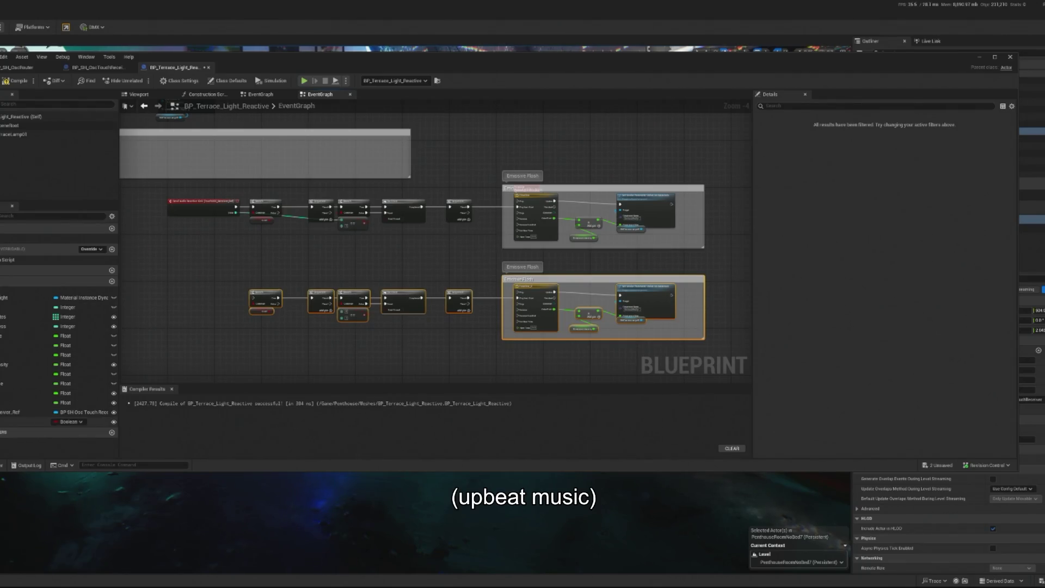
left_click(33, 412)
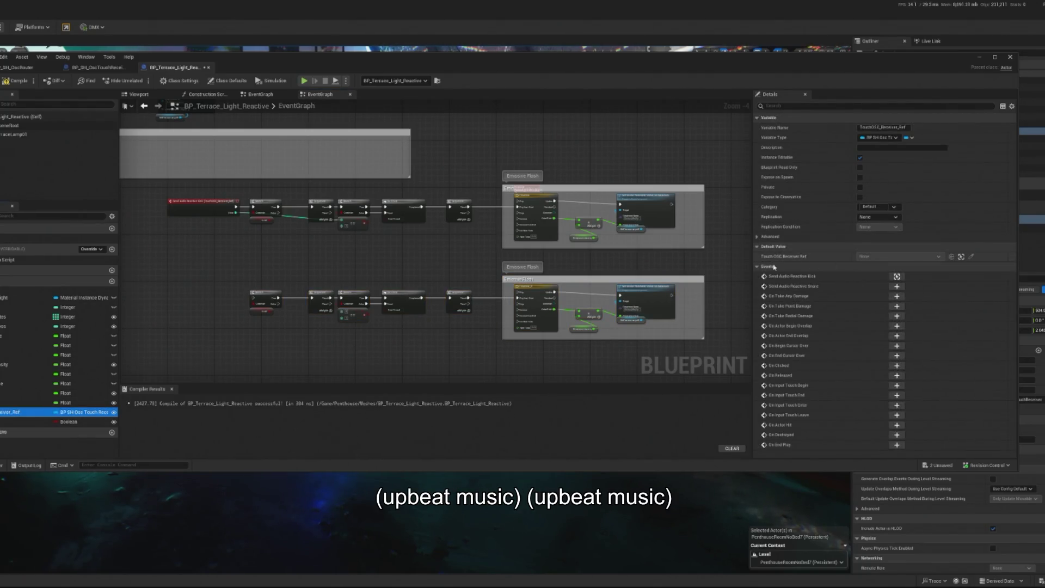
left_click(897, 287)
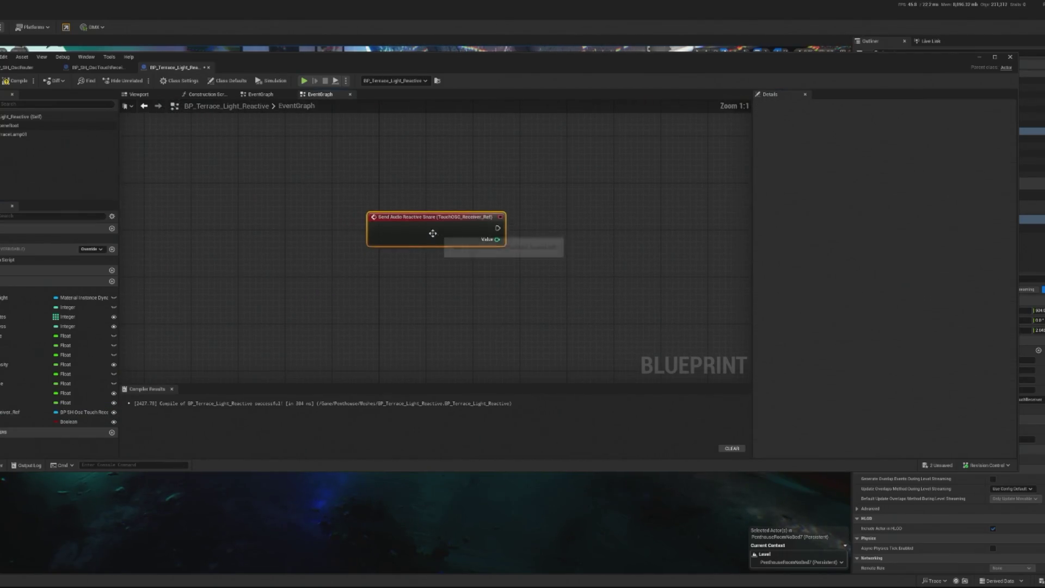
Connect the snare event to the lower Branch and create a Boolean variable Snare?
mouse_move(488, 279)
left_mouse_down()
mouse_move(403, 340)
mouse_move(450, 217)
mouse_move(392, 305)
mouse_move(309, 272)
mouse_move(350, 302)
mouse_move(457, 299)
mouse_move(449, 299)
left_mouse_up()
left_click(469, 326)
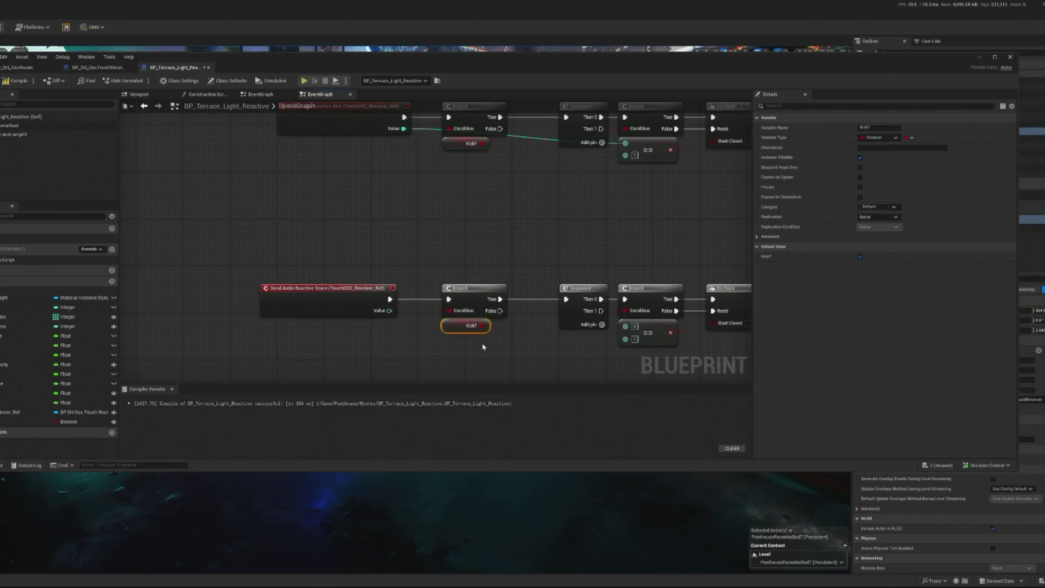
left_click(1, 422)
key("ctrl+w")
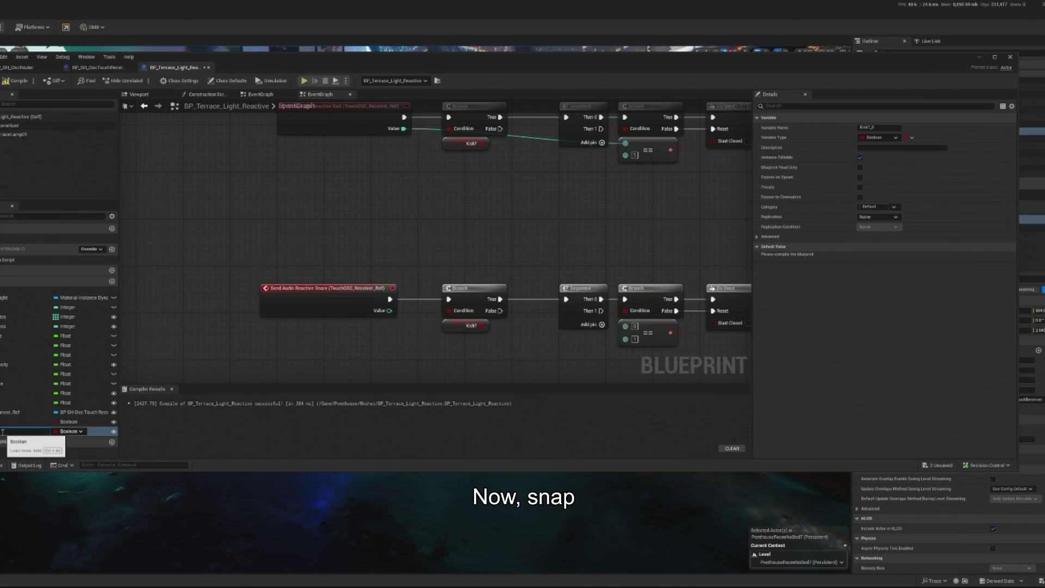
key("Return")
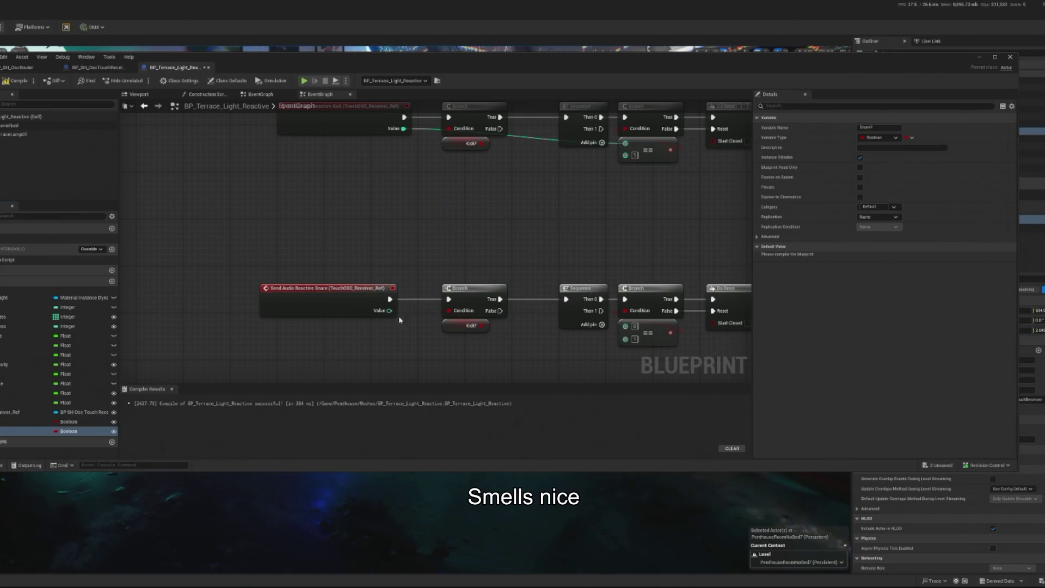
Feed a Snare? getter into the lower Branch condition and wire the snare Value into the equality check
left_click_drag(401, 321, 353, 320)
mouse_move(68, 431)
left_mouse_down()
mouse_move(430, 357)
mouse_move(409, 355)
mouse_move(429, 336)
mouse_move(410, 315)
mouse_move(421, 336)
left_mouse_up()
left_click(417, 364)
left_click(417, 329)
key("Delete")
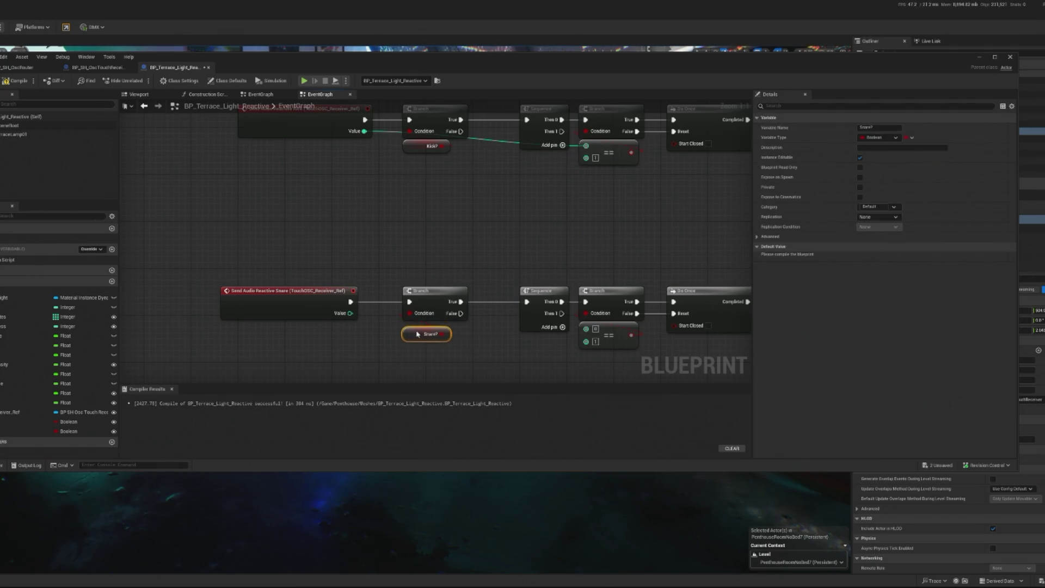
left_click_drag(350, 313, 406, 326)
mouse_move(534, 349)
left_mouse_down()
mouse_move(591, 333)
mouse_move(479, 361)
mouse_move(245, 361)
left_mouse_up()
scroll(478, 361, "down", 1)
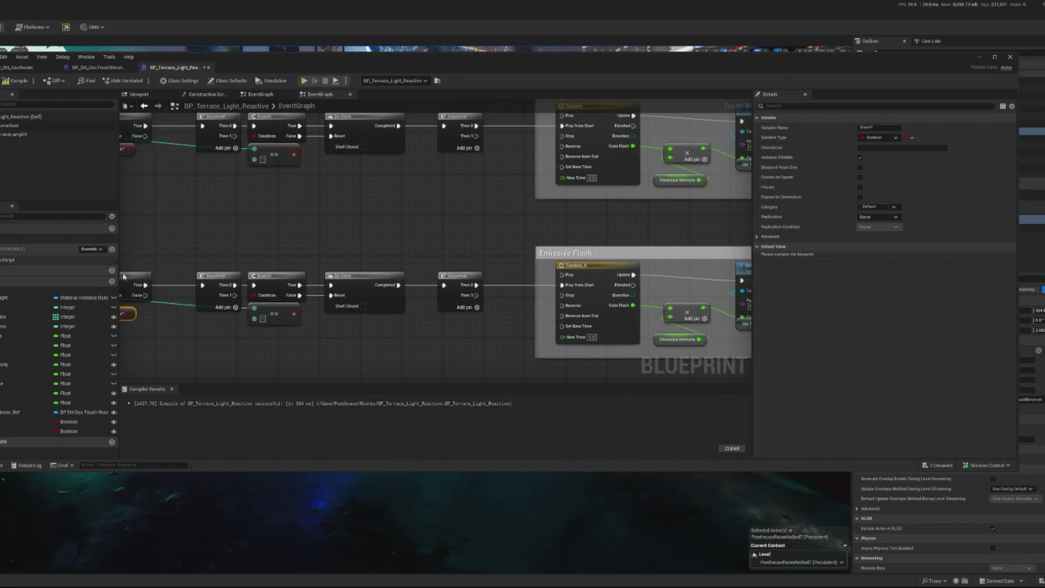
scroll(444, 250, "down", 2)
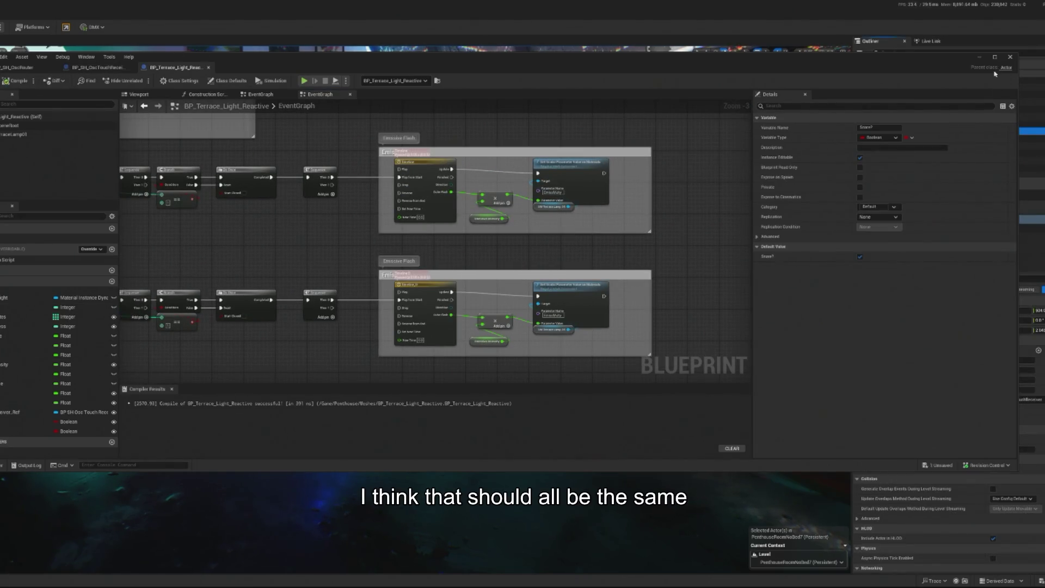
left_click(979, 57)
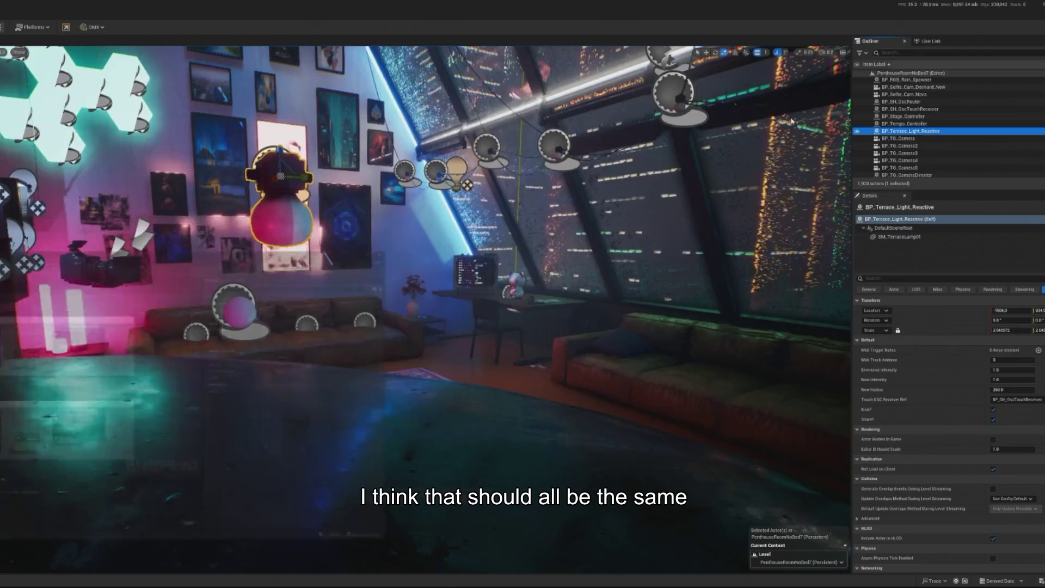
Duplicate the terrace lamp to the right, enable Snare? on the left lamp, and untick Kick? on the right lamp
left_click(286, 223)
left_click_drag(305, 188, 509, 191)
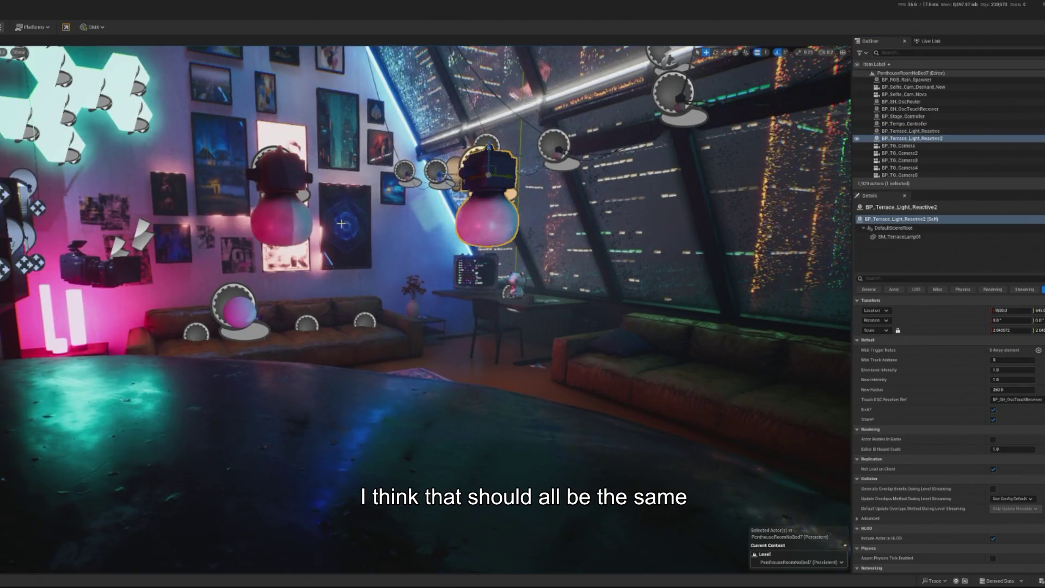
left_click(281, 212)
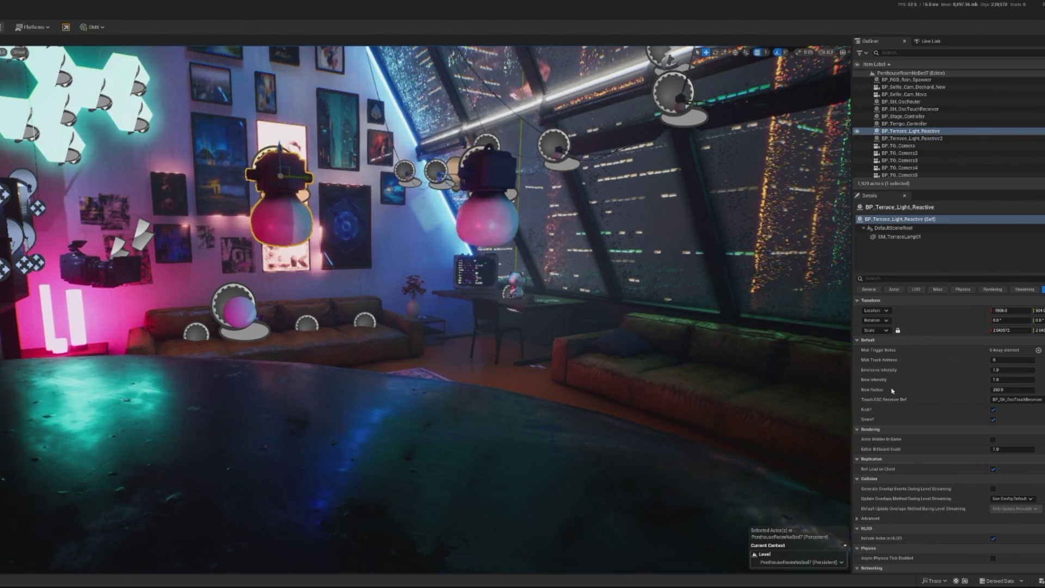
left_click(994, 420)
left_click(488, 196)
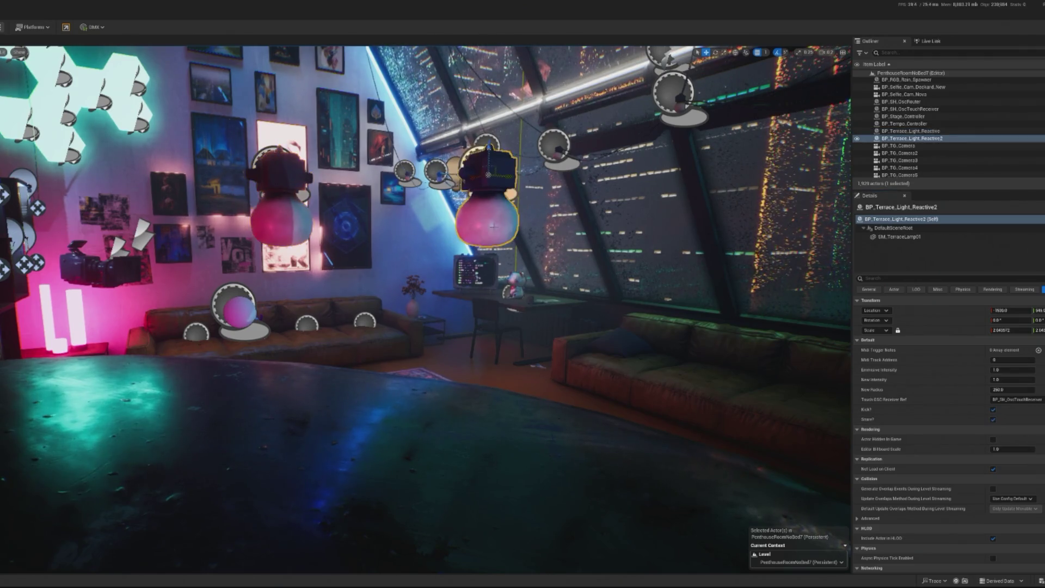
left_click(994, 409)
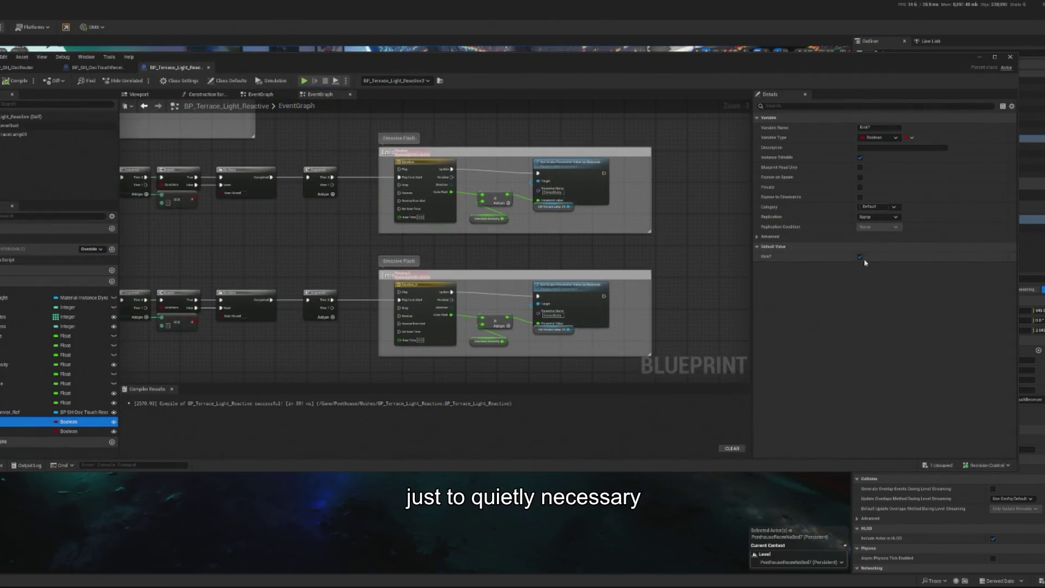
left_click(69, 431)
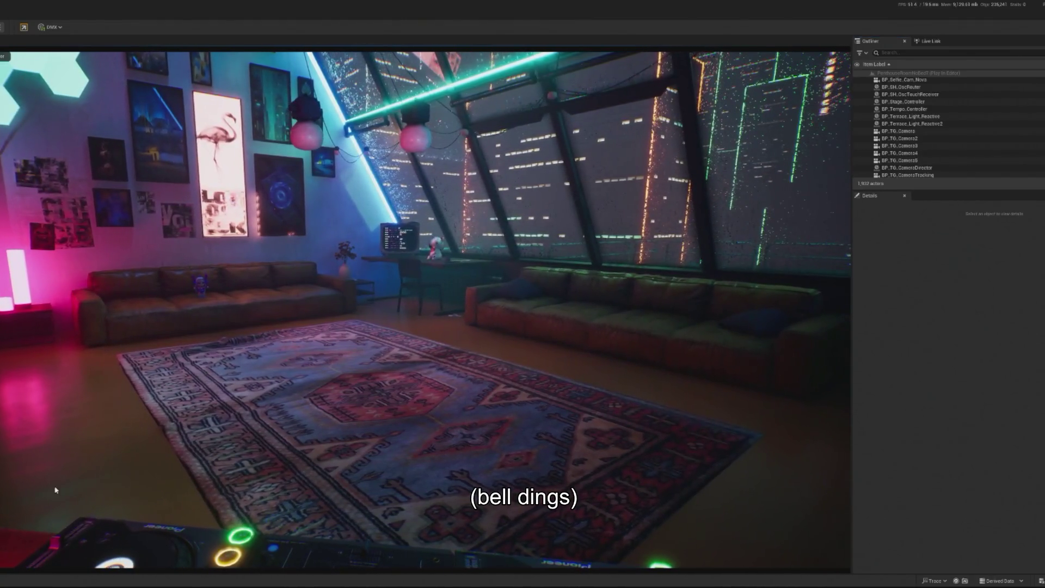
Stop play, enable Snare? on BP_Terrace_Light_Reactive2, then replay the level beside TouchDesigner
key("Escape")
left_click(305, 143)
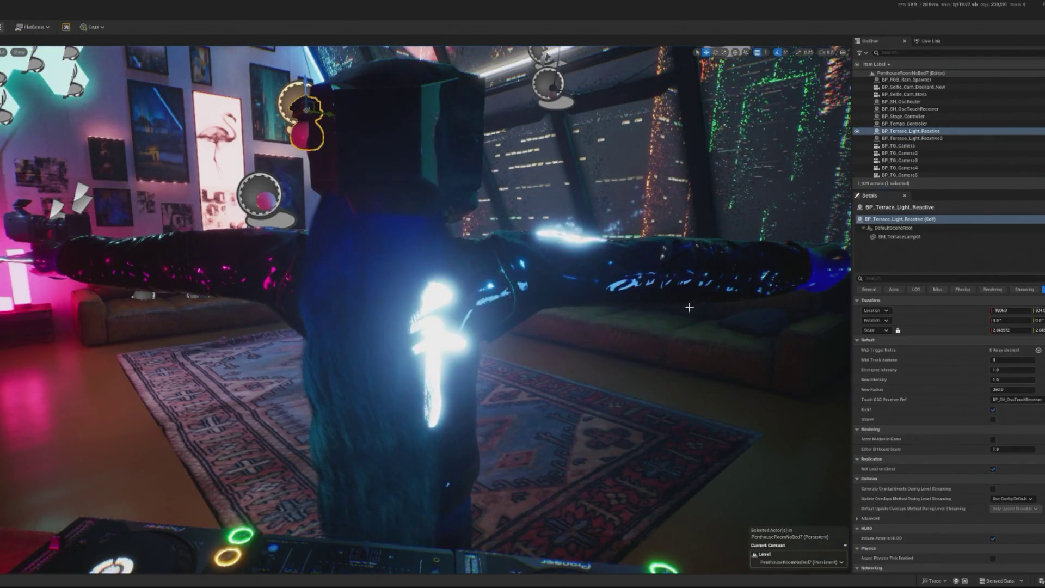
key("f")
left_click(469, 251)
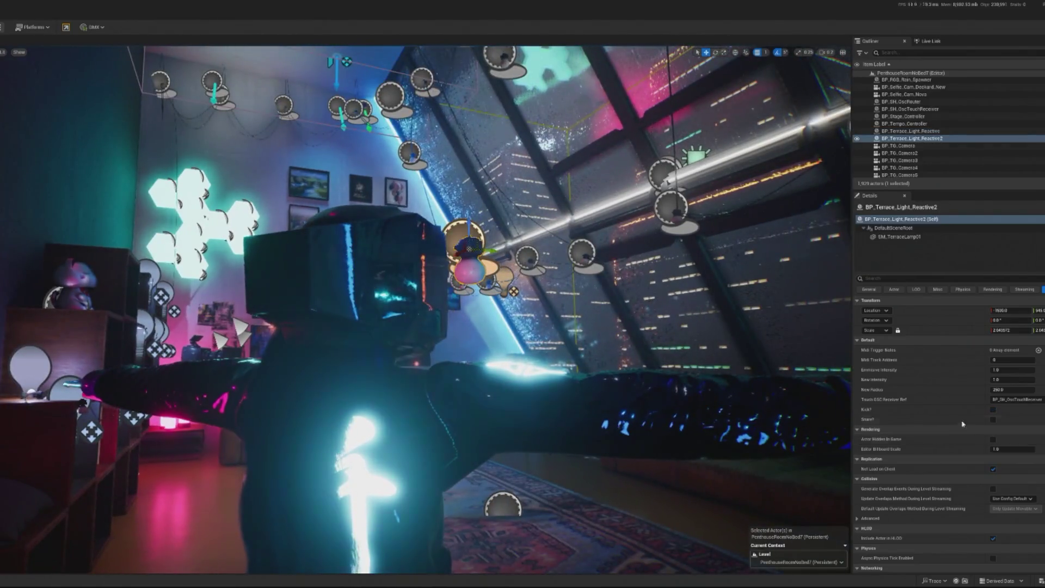
left_click(992, 420)
key("alt+p")
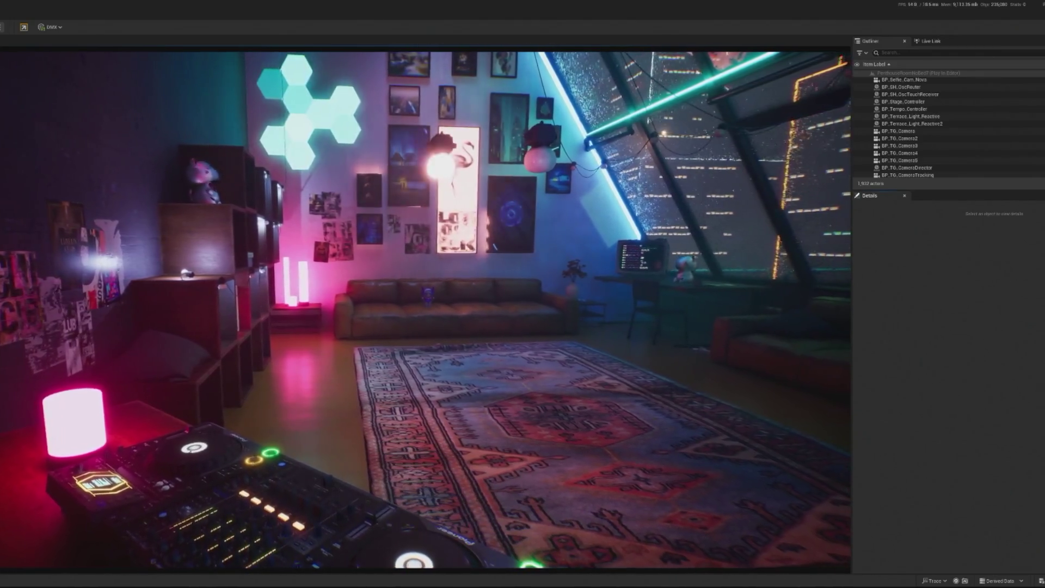
key("alt+Tab")
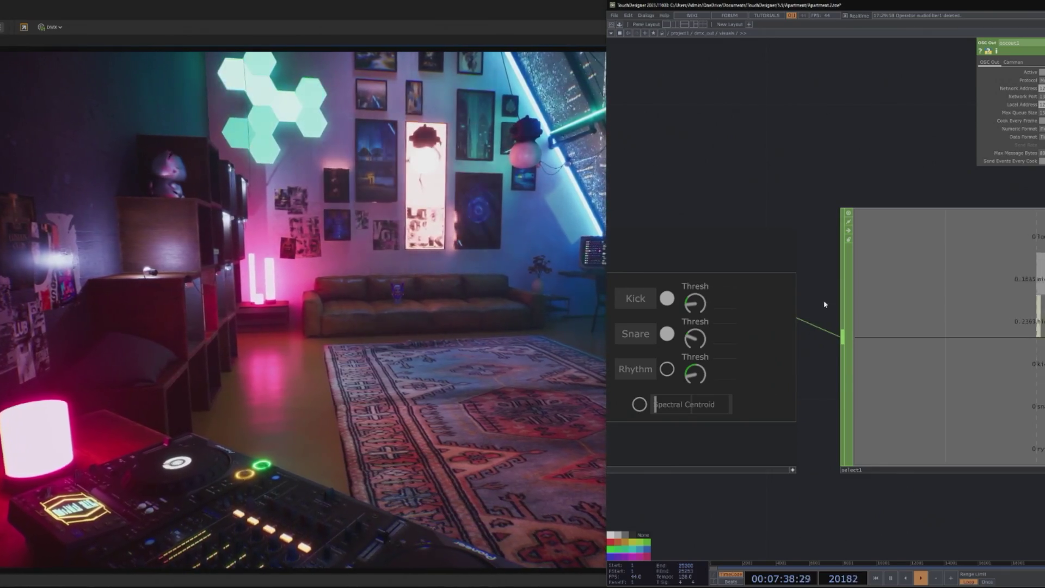
Check the Snare Thresh knob on TouchDesigner's Kick/Snare/Rhythm panel
left_click(693, 338)
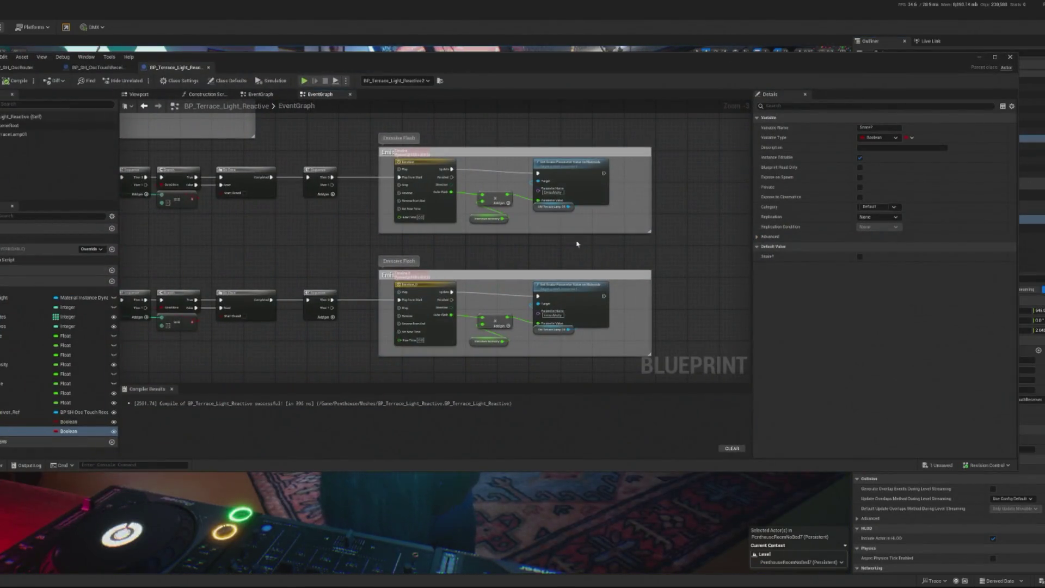
Inspect the terrace light's snare chain: its Sequence node and Snare? variable
scroll(318, 222, "up", 1)
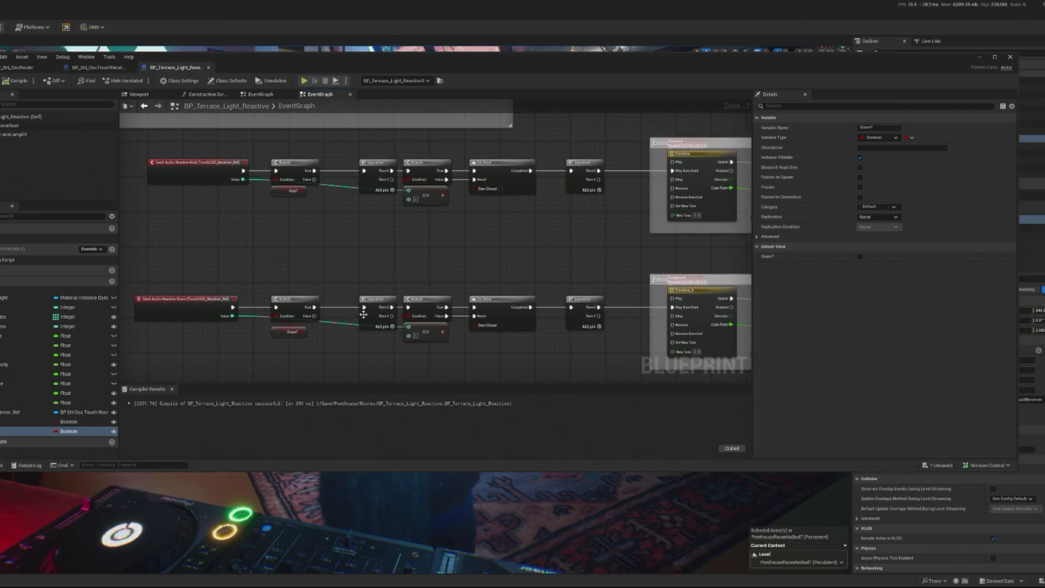
left_click(372, 305)
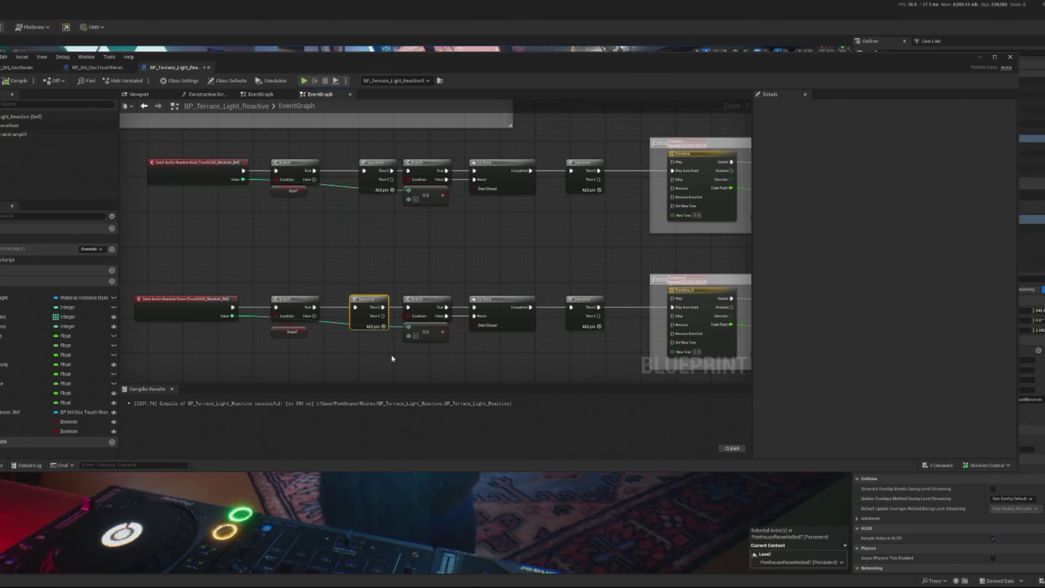
left_click(274, 334)
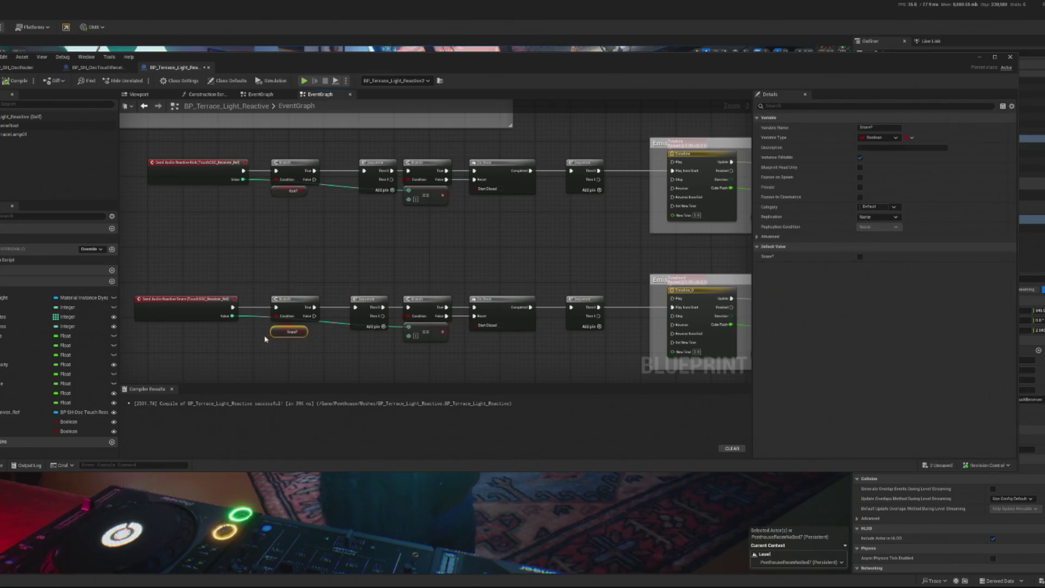
Review the receiver's sendSnare function through its Send Audio Reactive Snare call, then close the editor
left_click(69, 68)
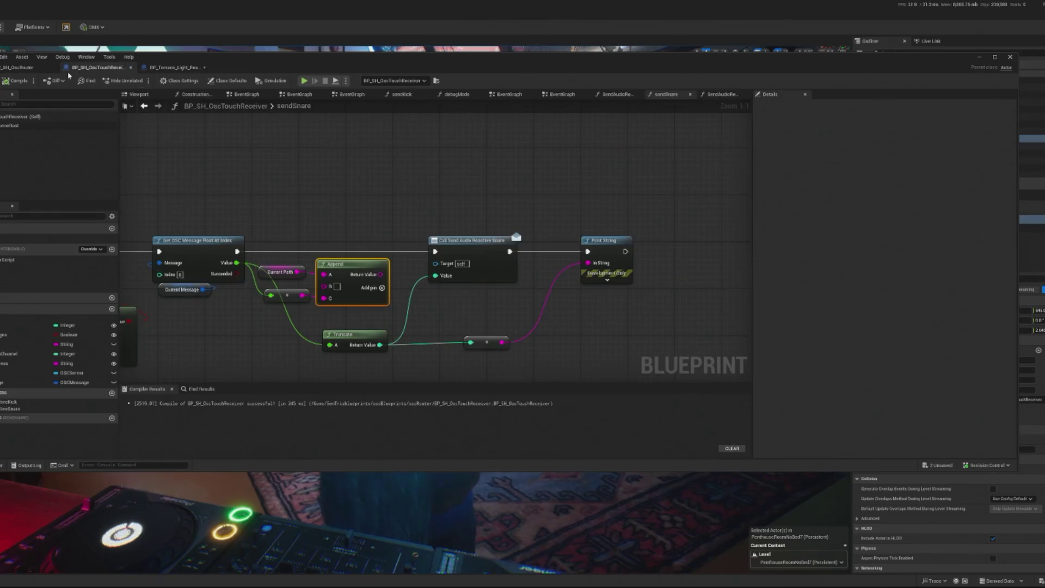
left_click_drag(361, 337, 504, 323)
mouse_move(360, 337)
left_mouse_down()
mouse_move(413, 334)
mouse_move(349, 332)
left_mouse_up()
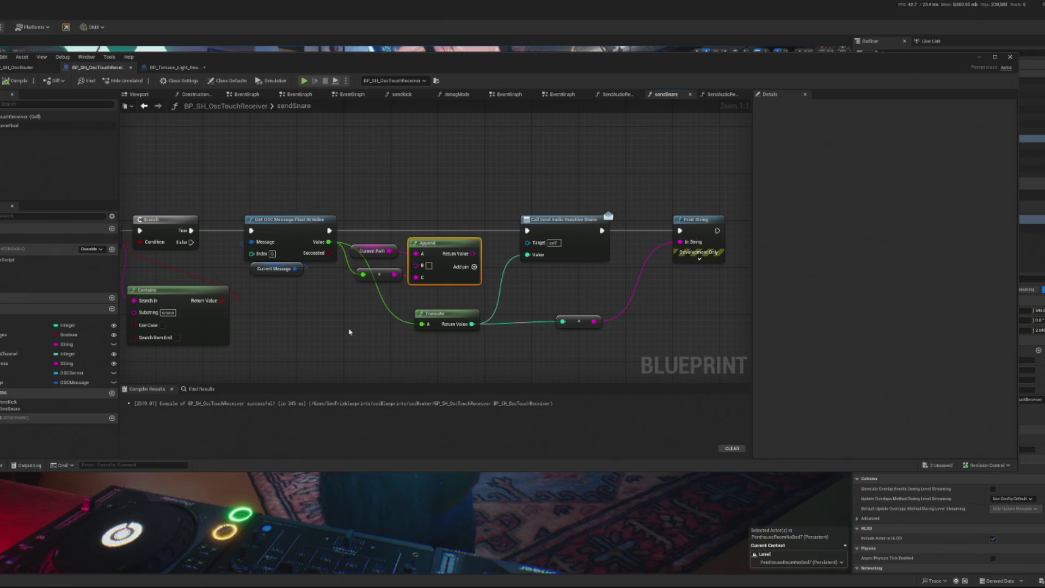
left_click(574, 233)
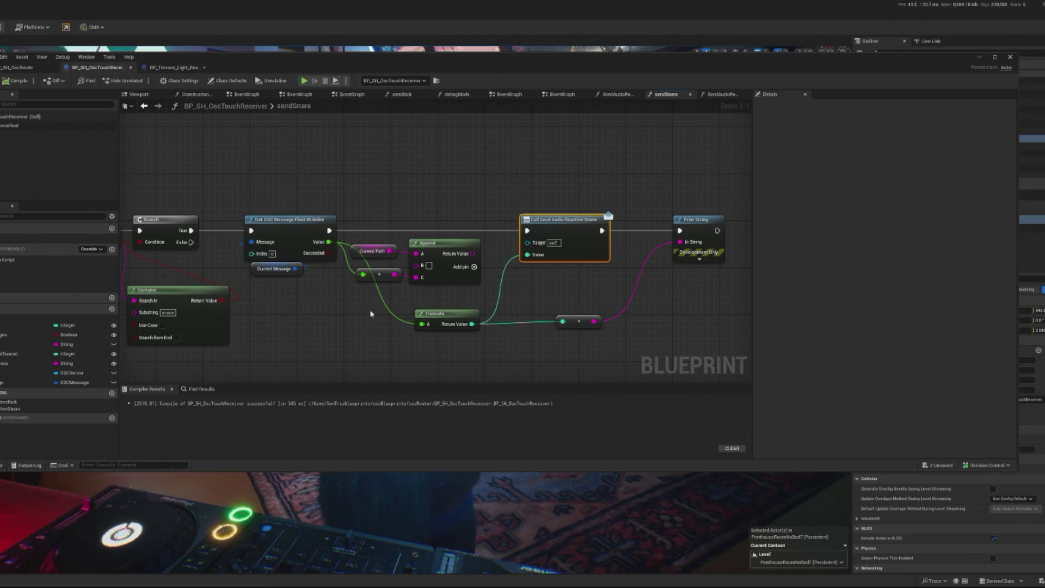
scroll(357, 281, "down", 1)
left_click(145, 107)
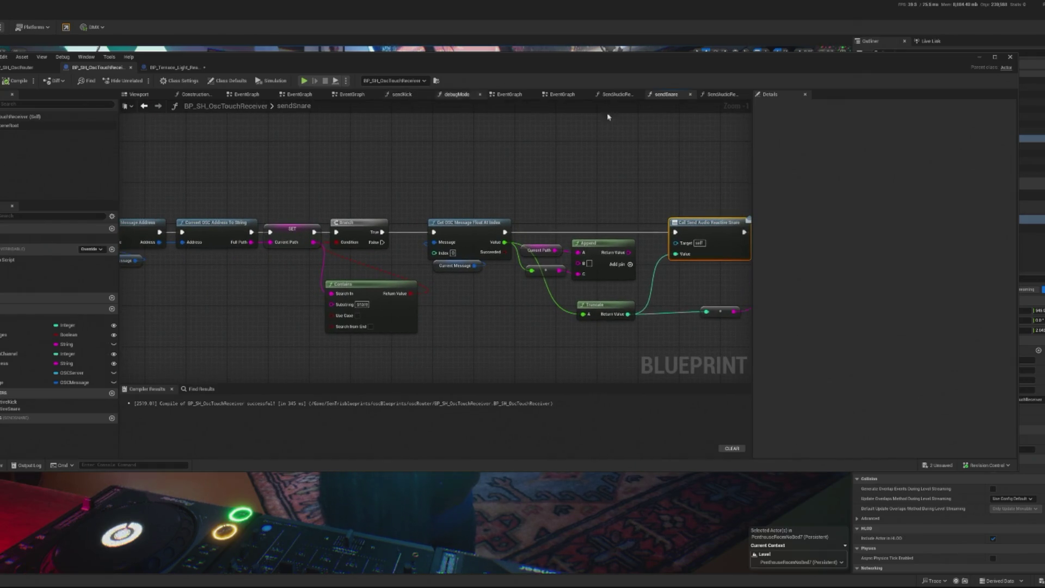
left_click(980, 58)
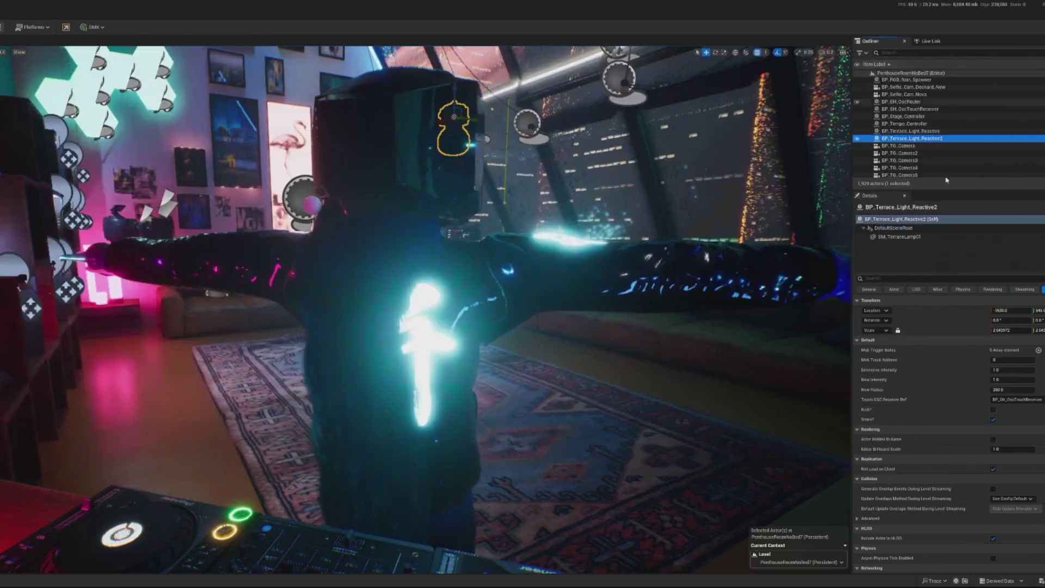
Check both terrace lamps' settings, then filter the Outliner and select BP_SH_OscTouchReceiver
left_click(911, 131)
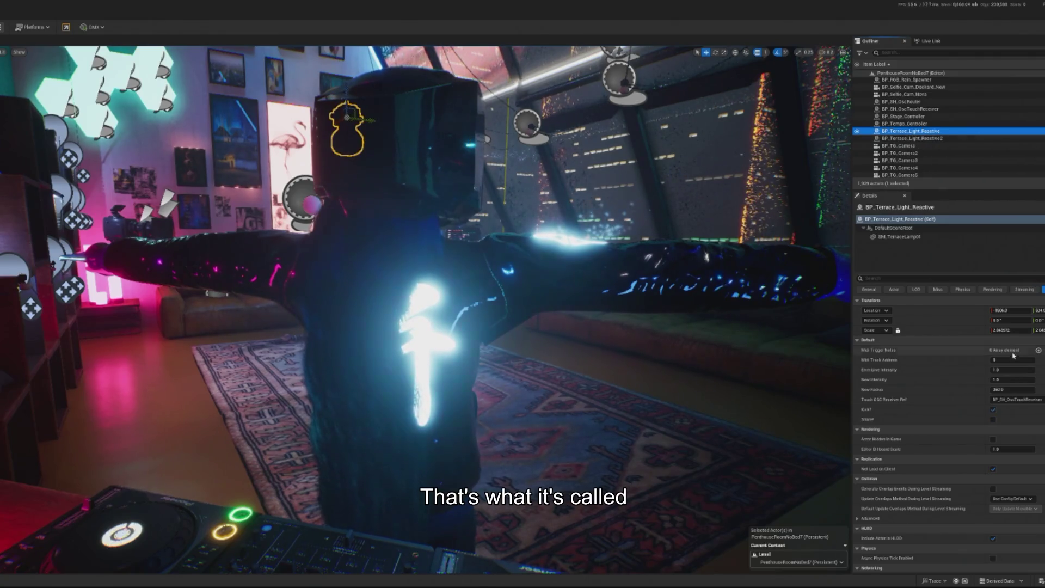
left_click(913, 138)
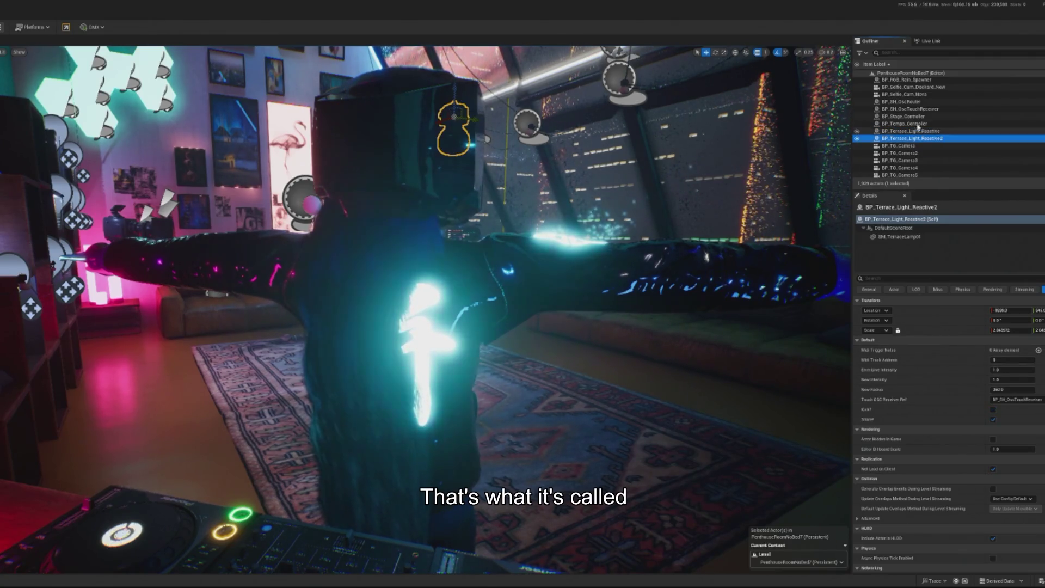
left_click(885, 53)
type("cac")
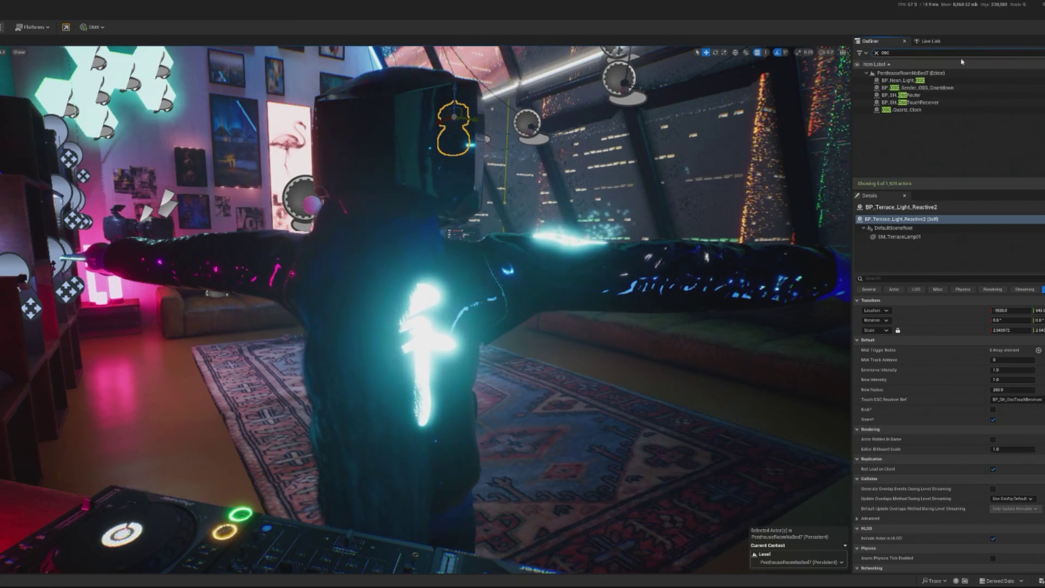
left_click(922, 102)
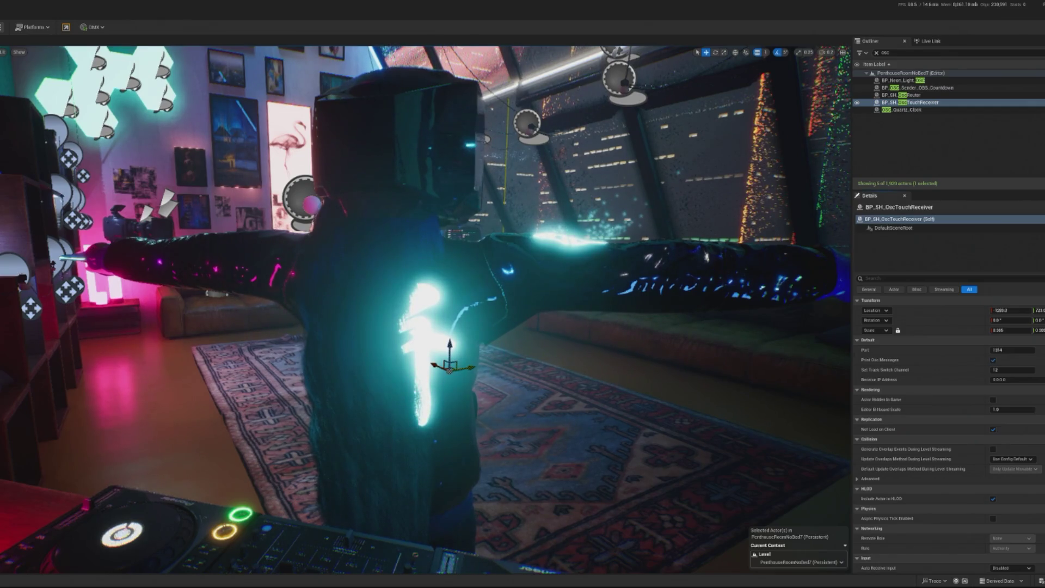
Run a quick play test, then open BP_SH_OscTouchReceiver's Blueprint at the sendSnare graph
key("alt+p")
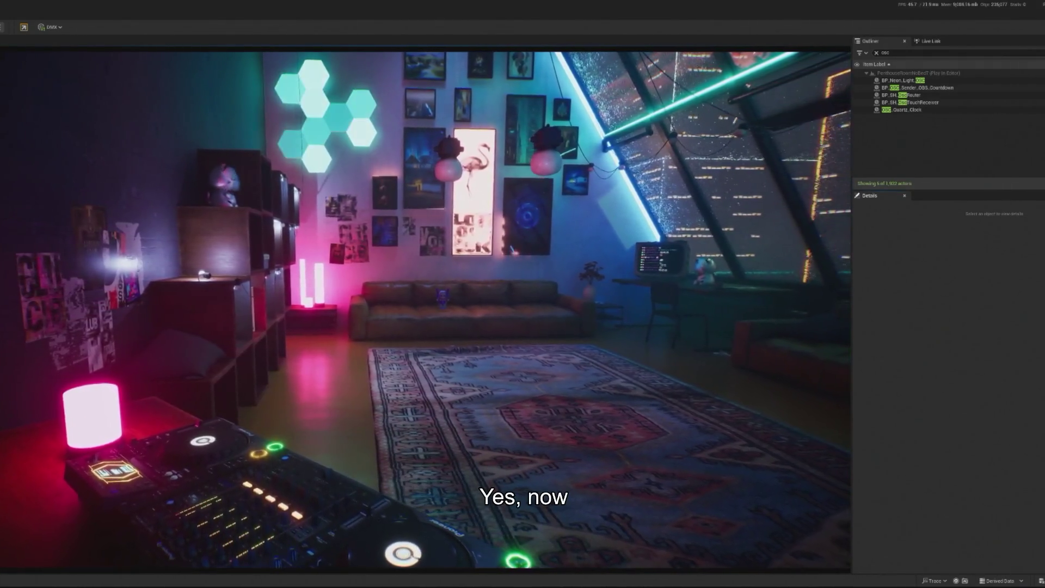
key("Escape")
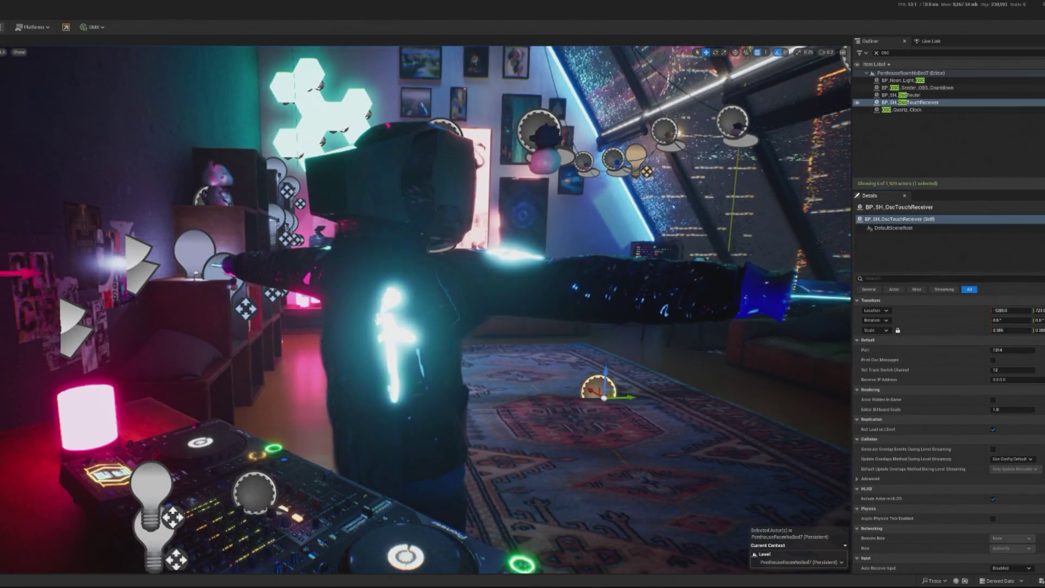
key("ctrl+e")
scroll(545, 209, "down", 1)
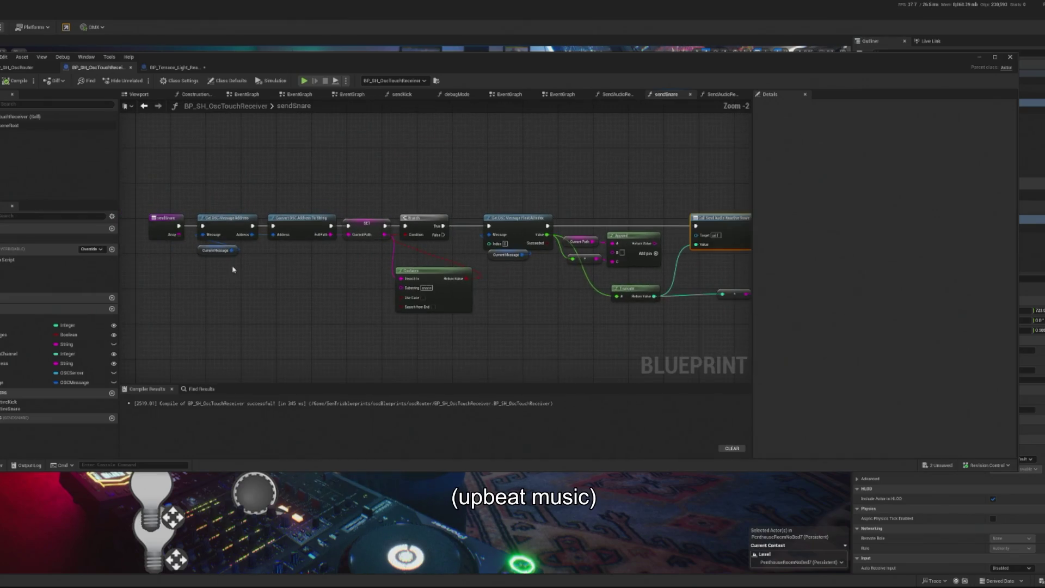
Call Send Snare after Send Kick, feeding it the Containers array via a reroute, then play
double_click(38, 239)
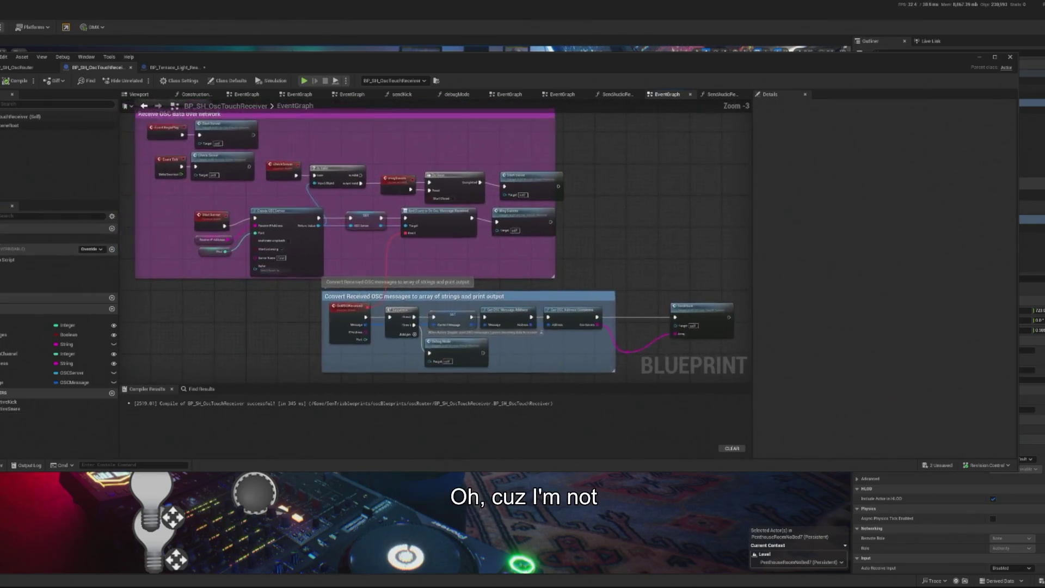
mouse_move(0, 293)
left_mouse_down()
mouse_move(534, 294)
mouse_move(536, 272)
mouse_move(543, 280)
left_mouse_up()
double_click(350, 332)
mouse_move(384, 338)
left_mouse_down()
mouse_move(560, 292)
mouse_move(545, 305)
left_mouse_up()
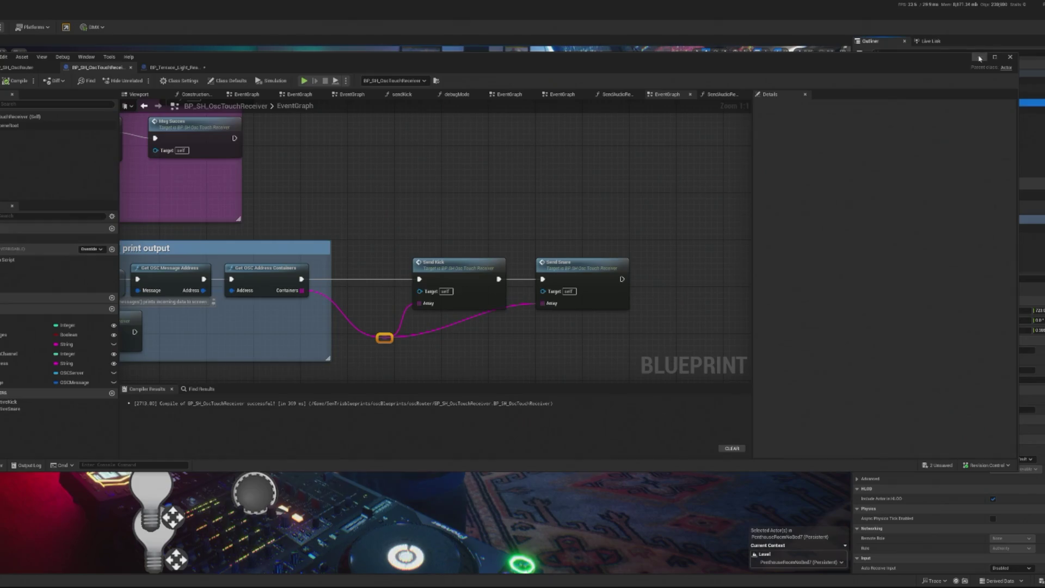
left_click(977, 56)
key("alt+p")
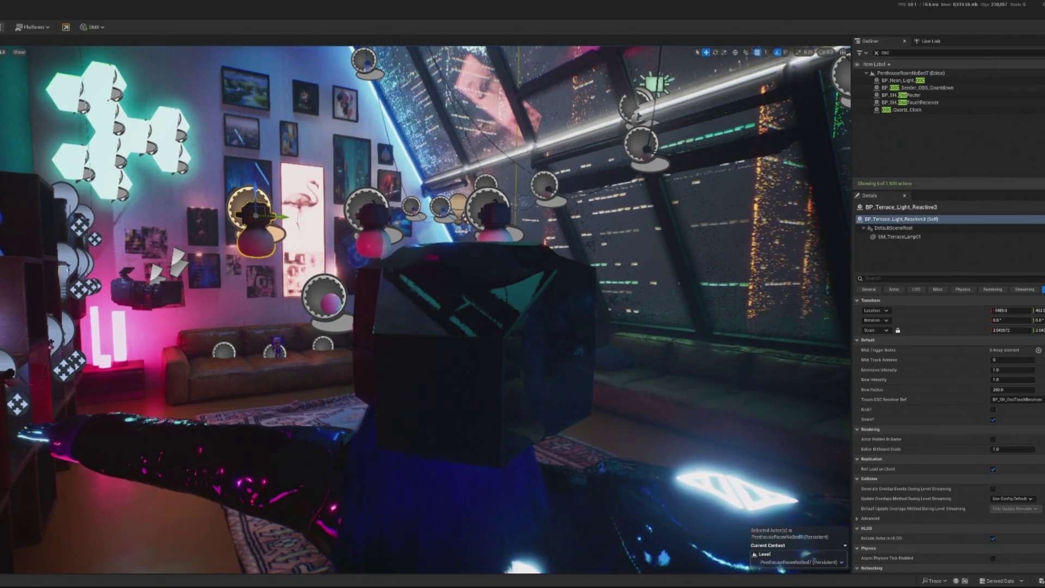
Start Play In Editor again with TouchDesigner's analysis panel beside the viewport
key("alt+p")
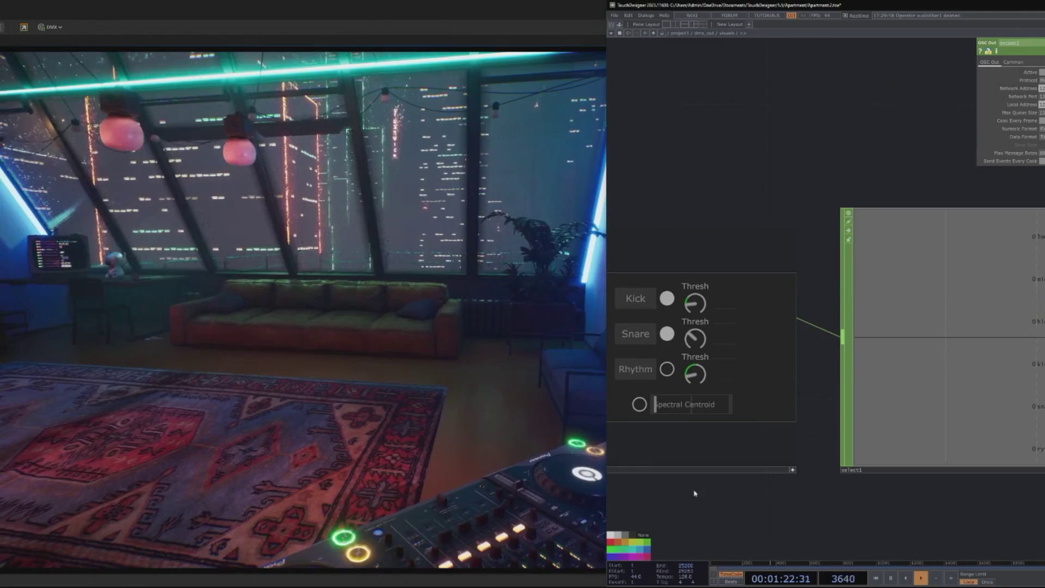
Navigate to the audioAnalysis component and switch on its Snare toggle
scroll(659, 491, "down", 5)
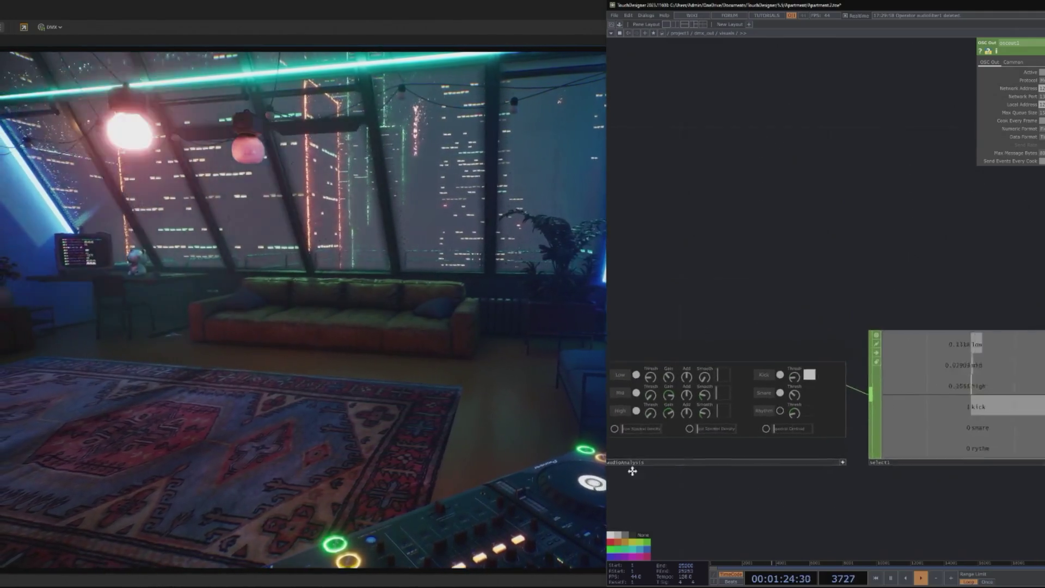
scroll(735, 479, "right", 5)
scroll(816, 492, "right", 3)
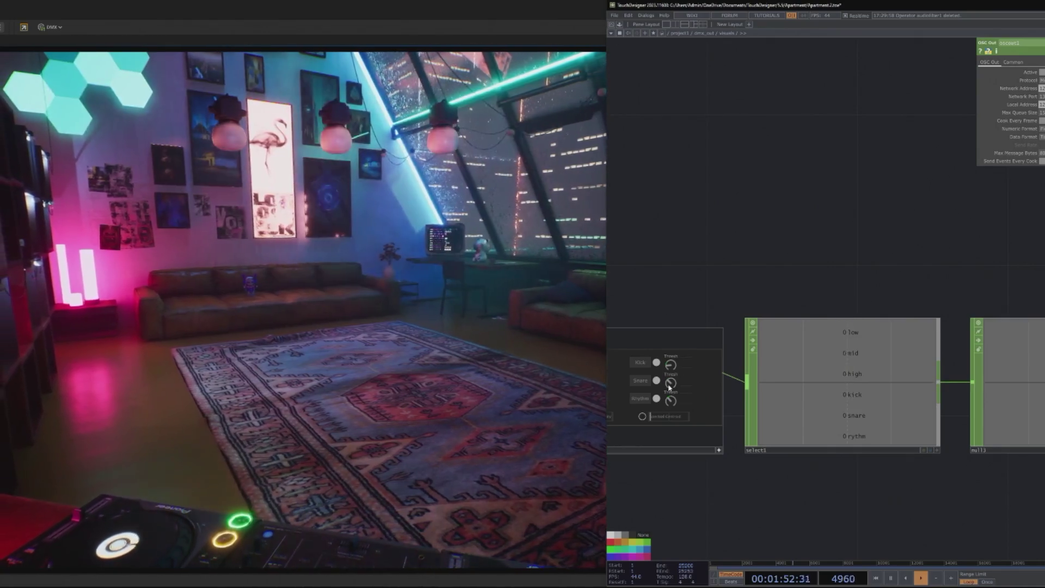
left_click(656, 382)
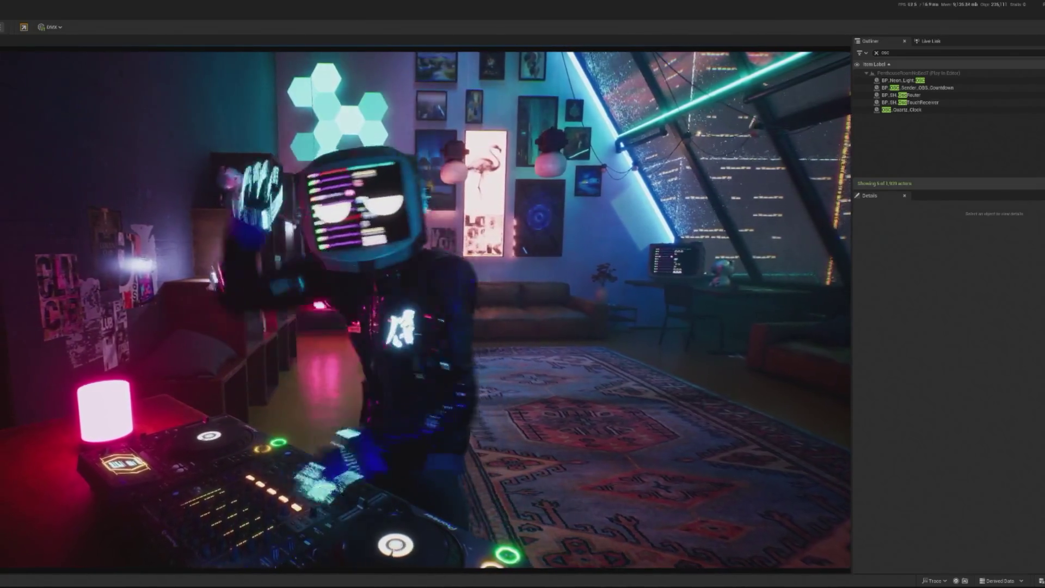
Select BP_Terrace_Light_Reactive3 and the middle lamp, rotate them from 15° to 20°, then replay
key("Escape")
left_click(425, 306)
key("f")
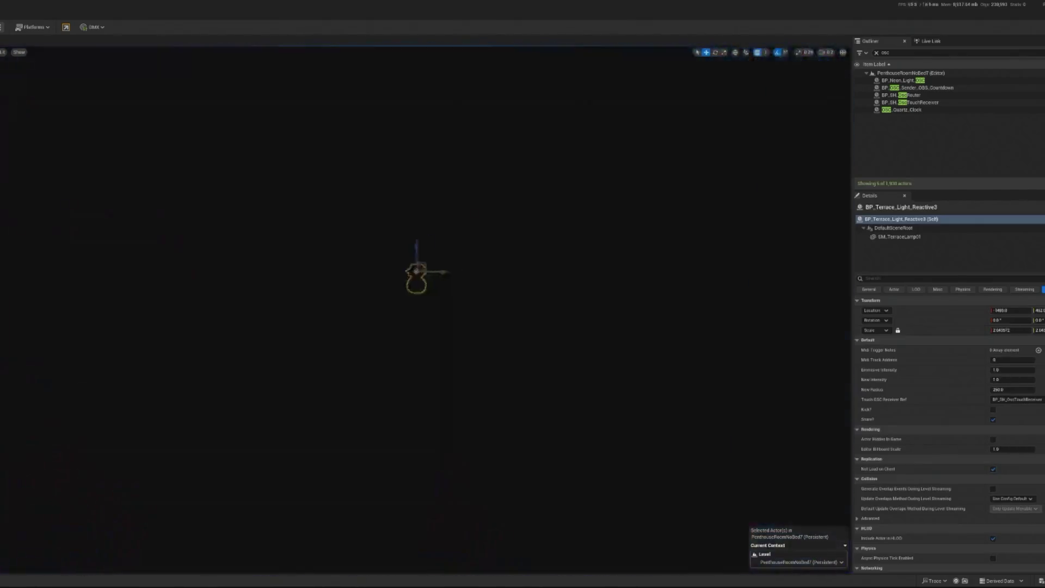
left_click(264, 425, "ctrl")
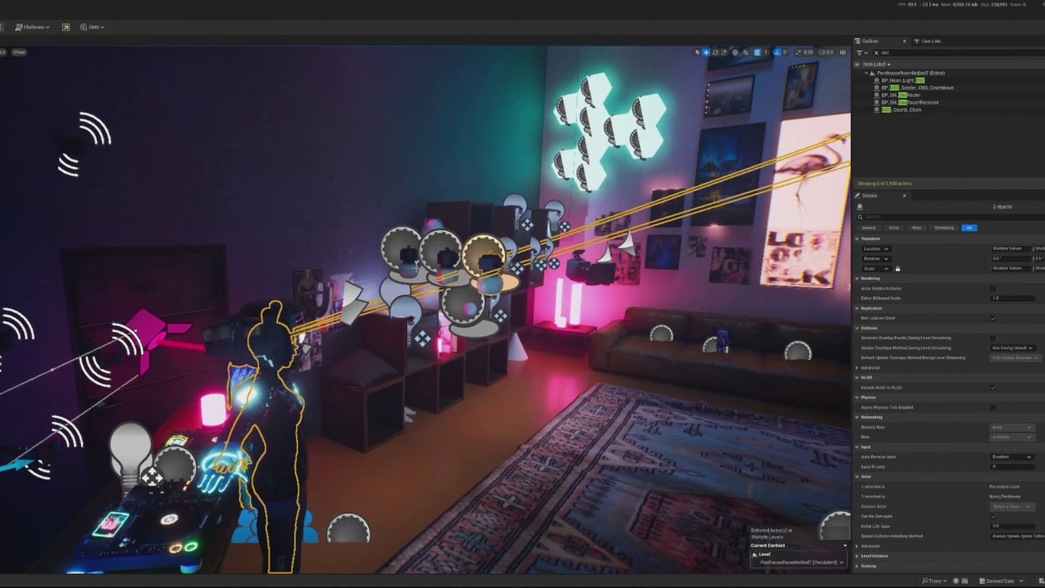
left_click(445, 266)
key("ctrl+z")
left_click(445, 266)
left_click(445, 266, "ctrl")
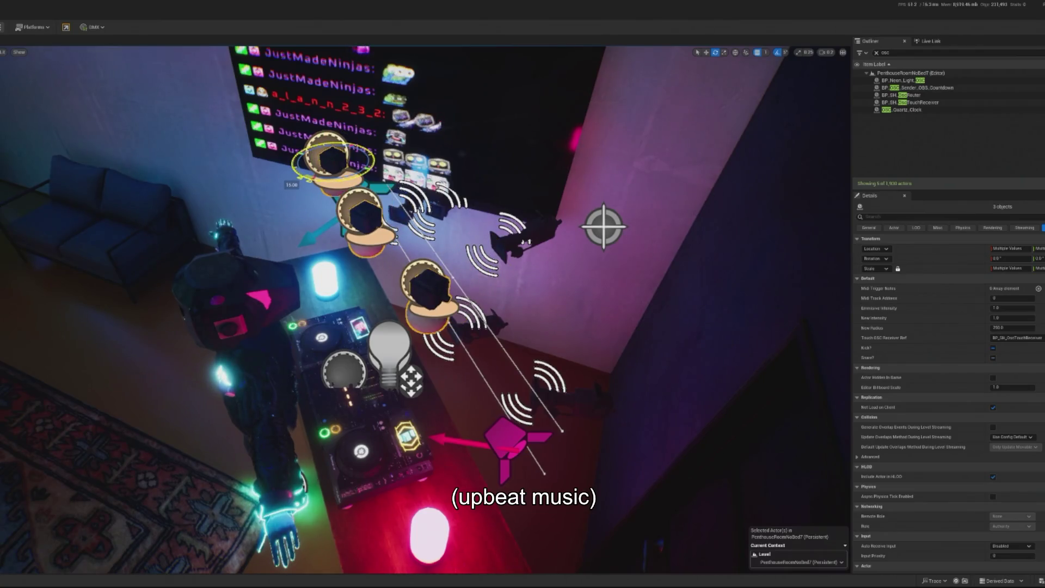
left_click_drag(305, 168, 301, 175)
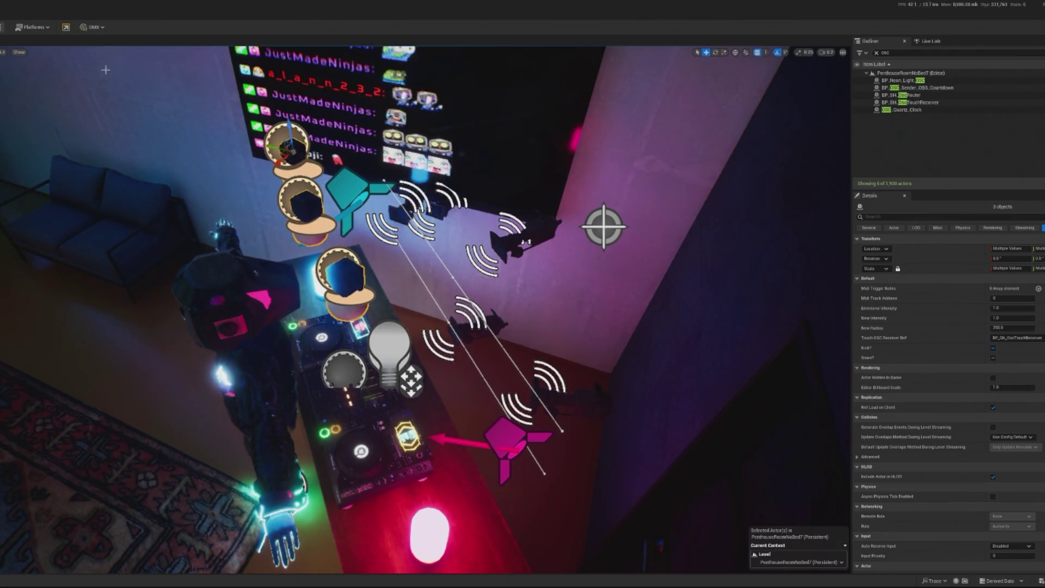
key("alt+p")
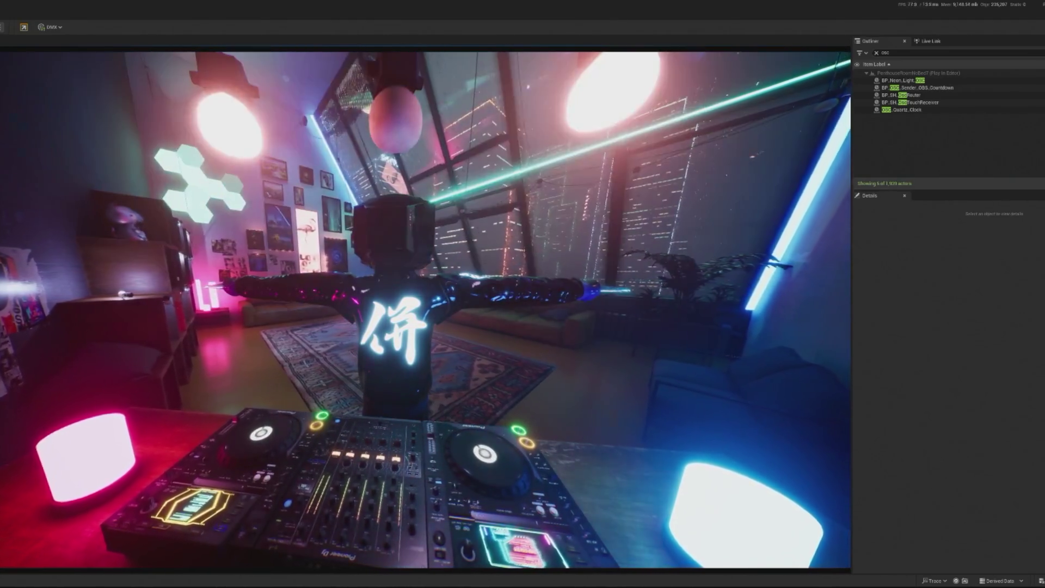
Alternate between TouchDesigner and the full running penthouse scene to compare them
key("alt+Tab")
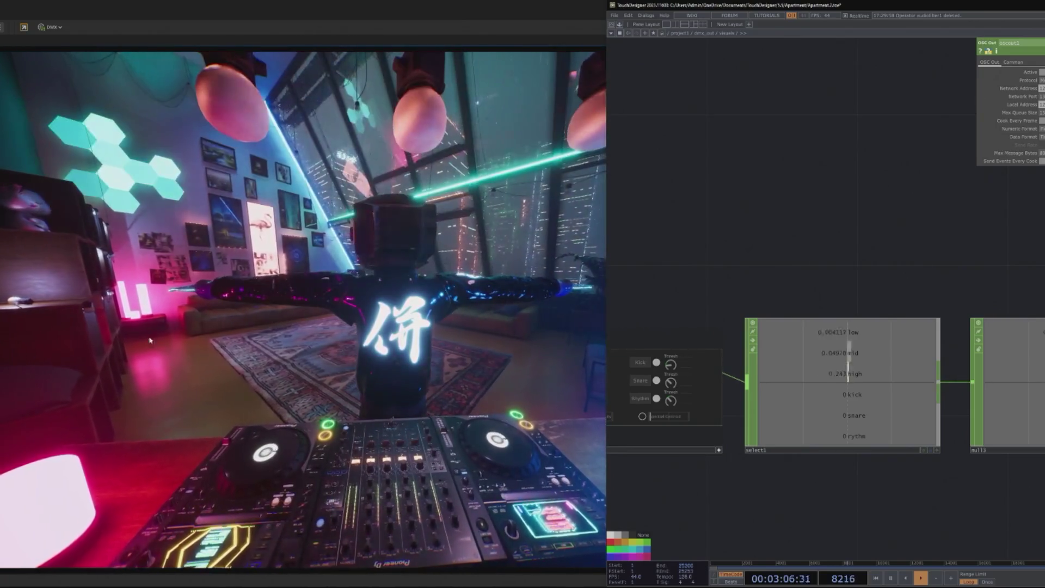
key("alt+Tab")
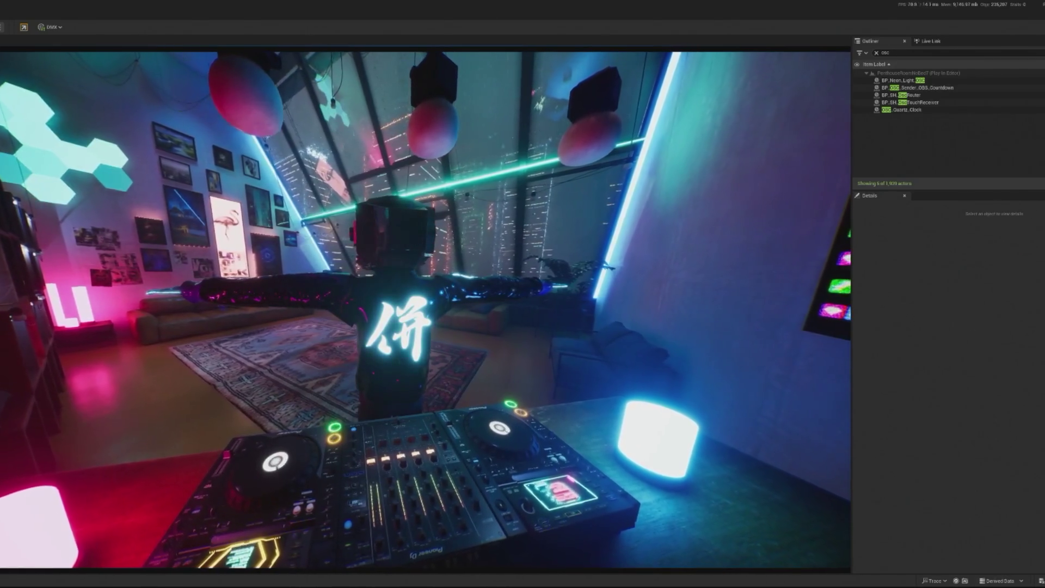
key("alt+Tab")
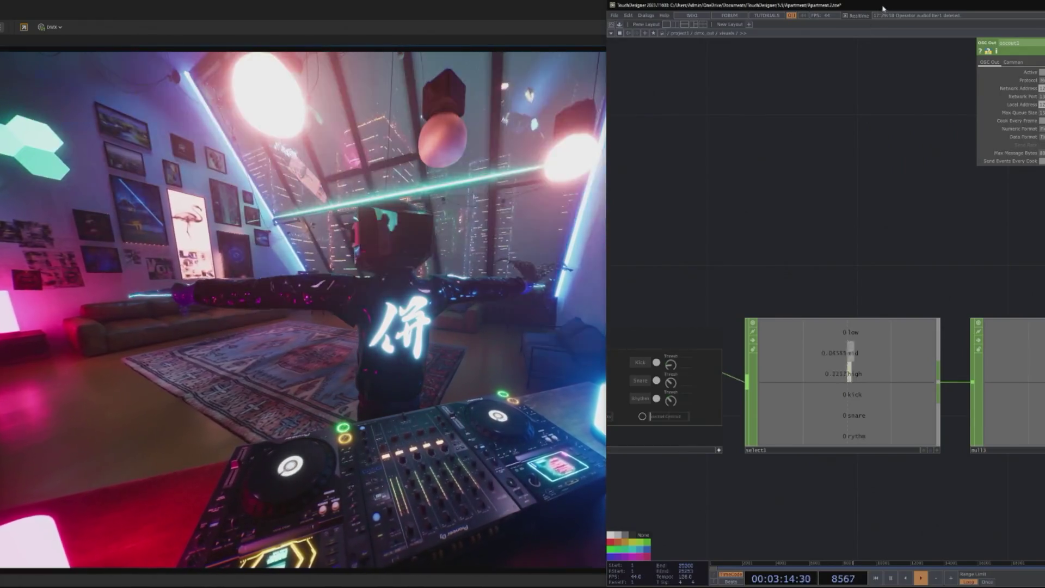
key("alt+Tab")
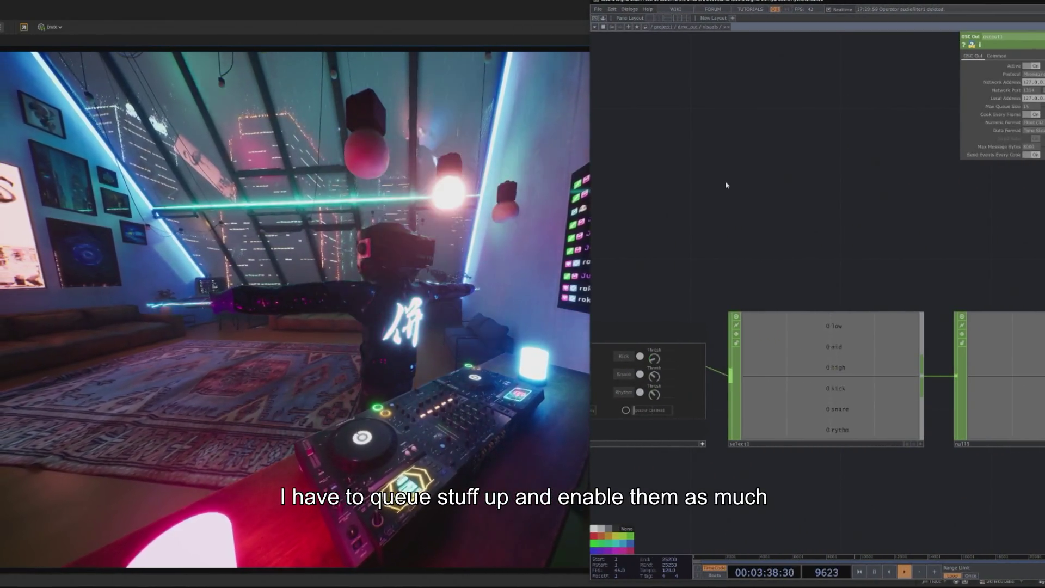
Move audiodevin1 beside analyze1 and zoom onto the audioAnalysis controls and select1 values
scroll(725, 177, "down", 5)
scroll(717, 260, "up", 2)
mouse_move(713, 297)
left_mouse_down()
mouse_move(748, 401)
mouse_move(840, 478)
left_mouse_up()
scroll(813, 270, "up", 1)
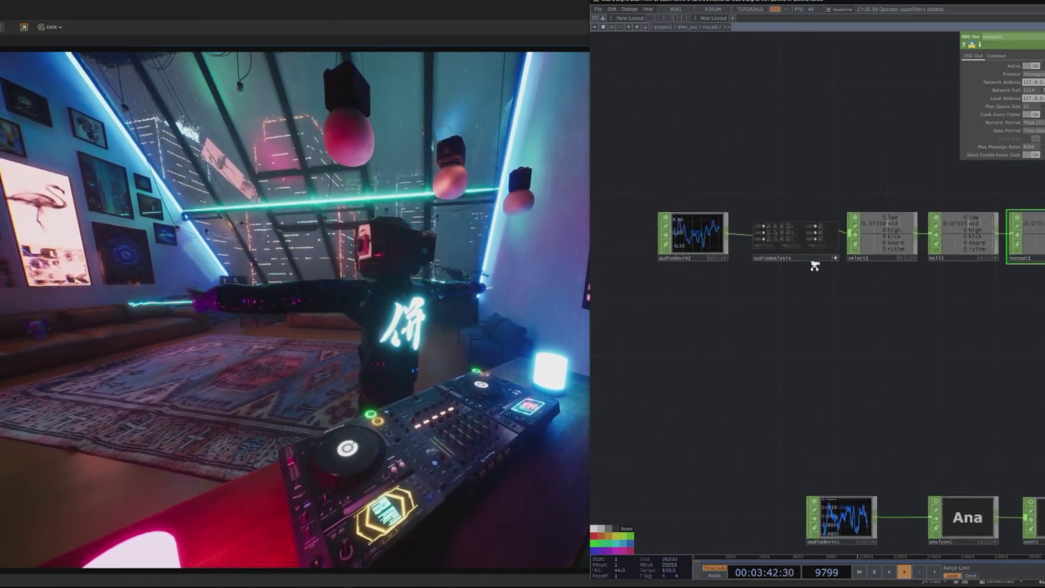
scroll(770, 240, "up", 5)
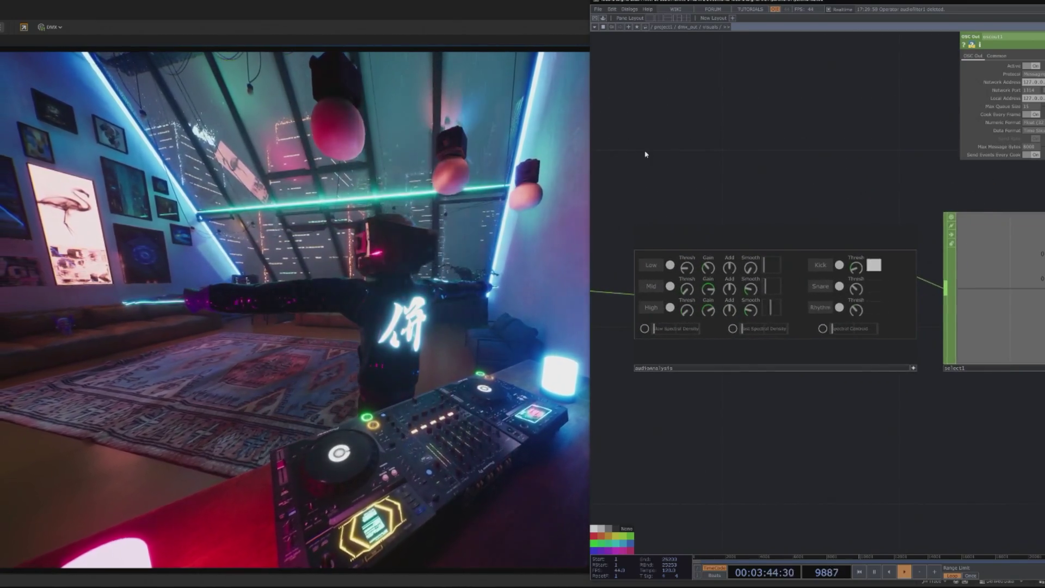
scroll(668, 164, "down", 2)
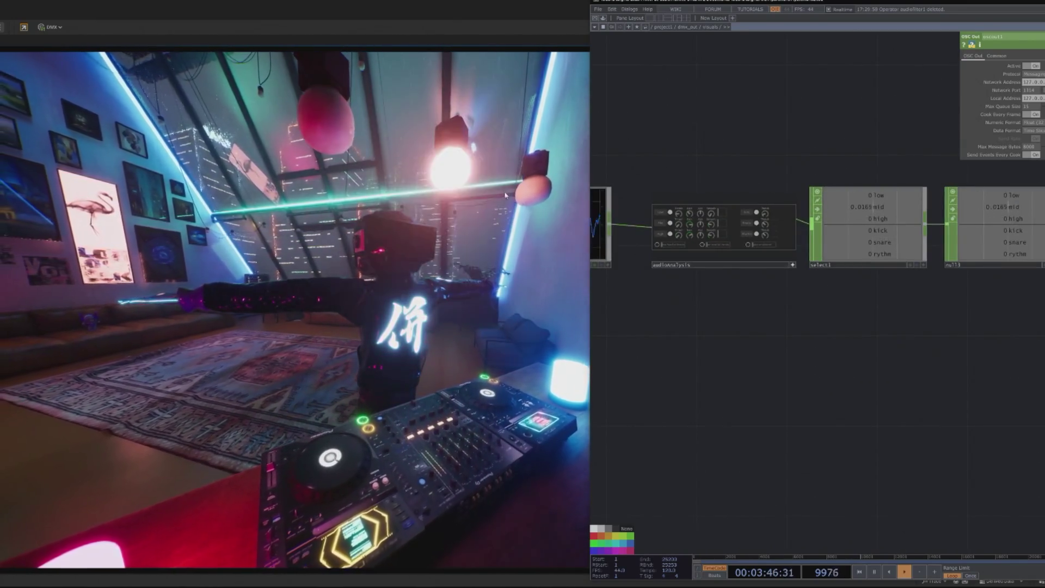
scroll(667, 242, "up", 3)
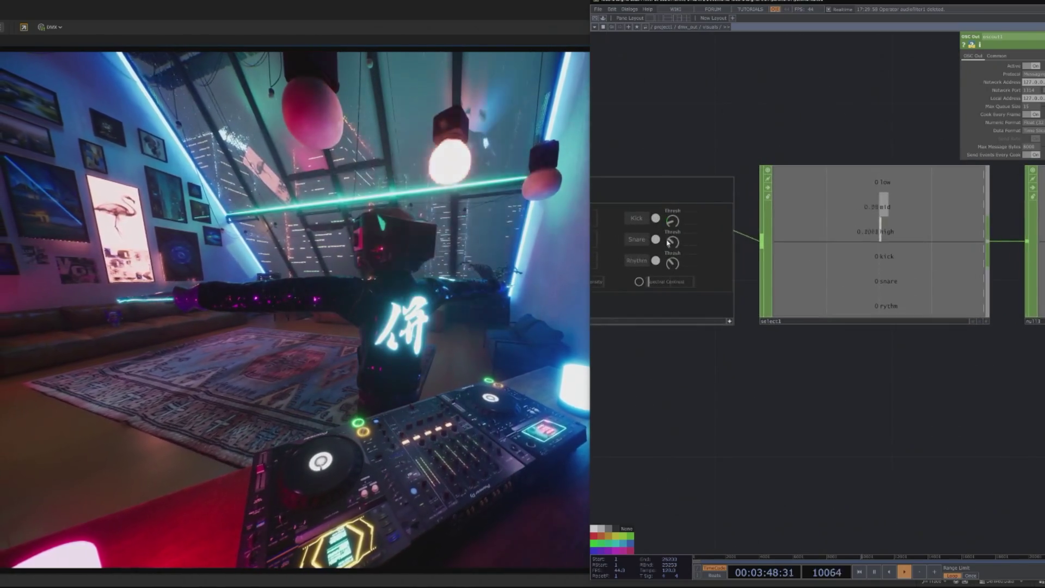
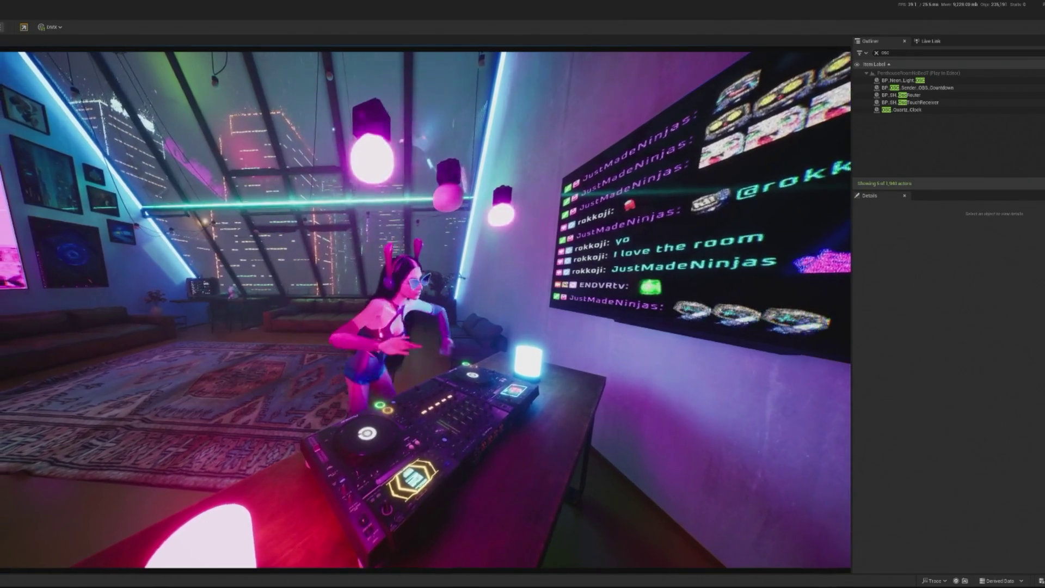
Stop the running play session and open BP_SH_OscTouchReceiver from the Outliner
key("Escape")
left_click(920, 95)
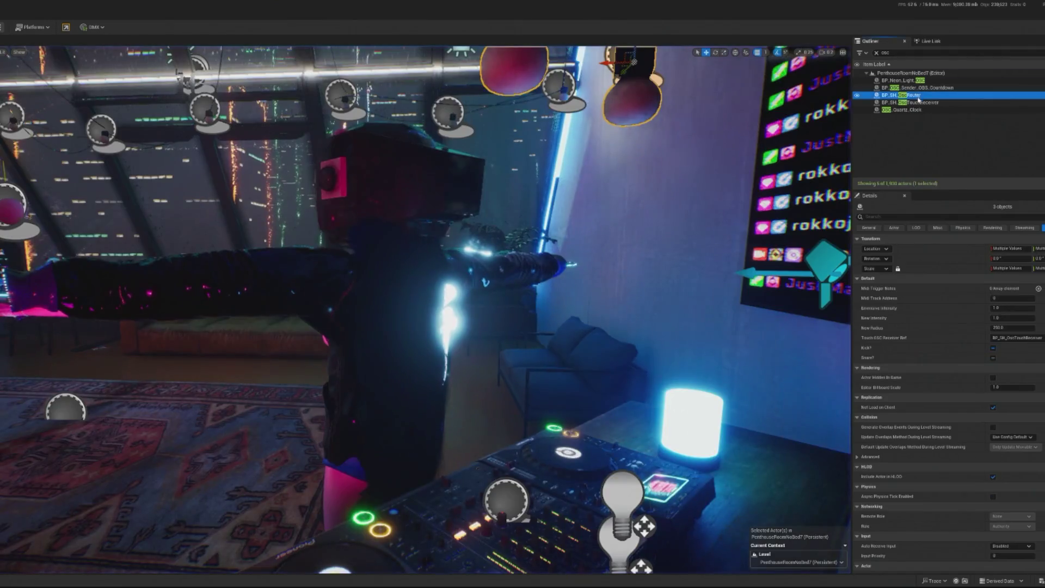
double_click(942, 104)
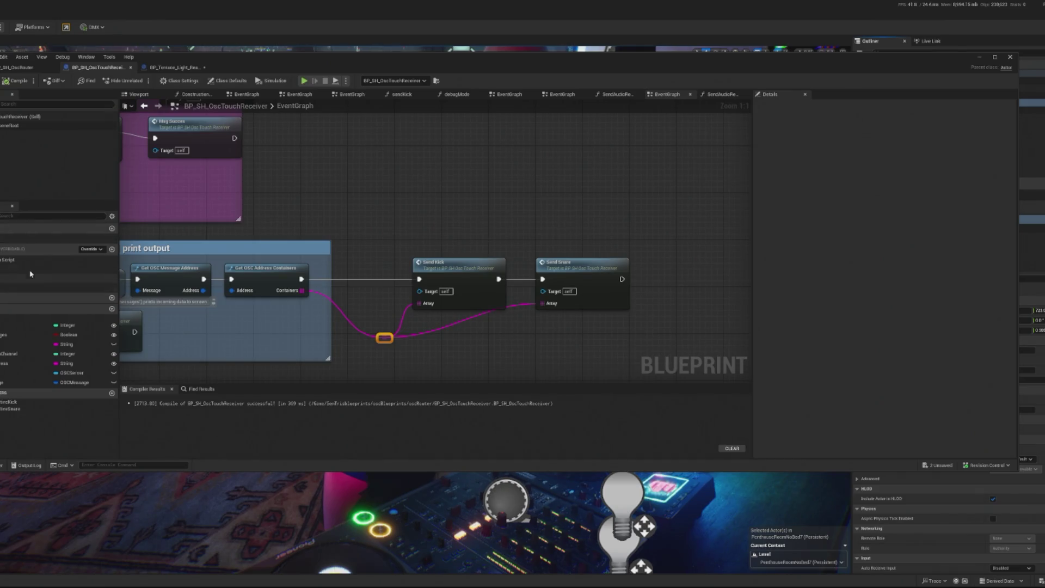
Delete the Print String debug node and its reroute from the sendKick function
left_click_drag(492, 191, 539, 262)
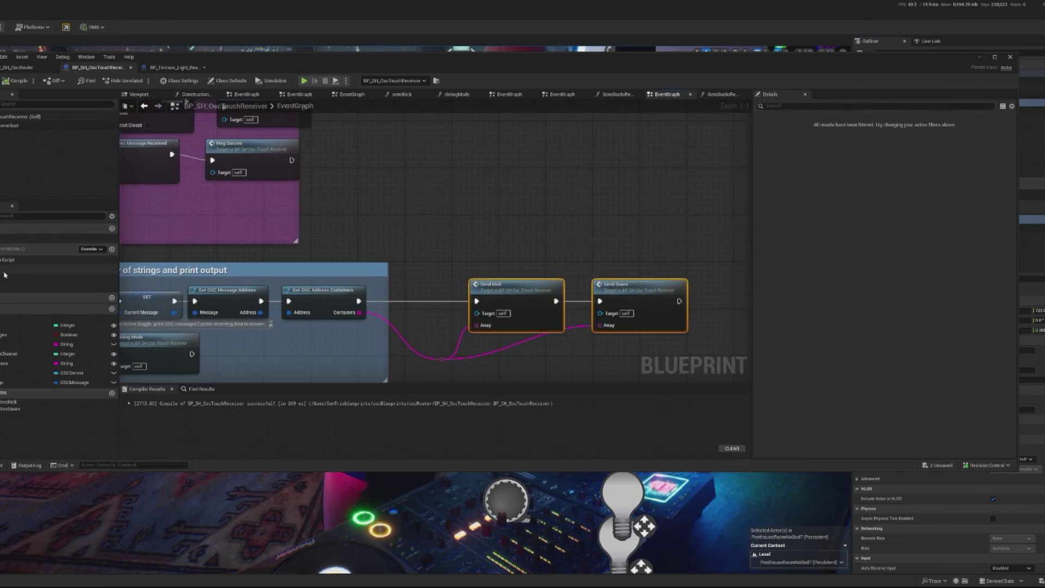
double_click(4, 275)
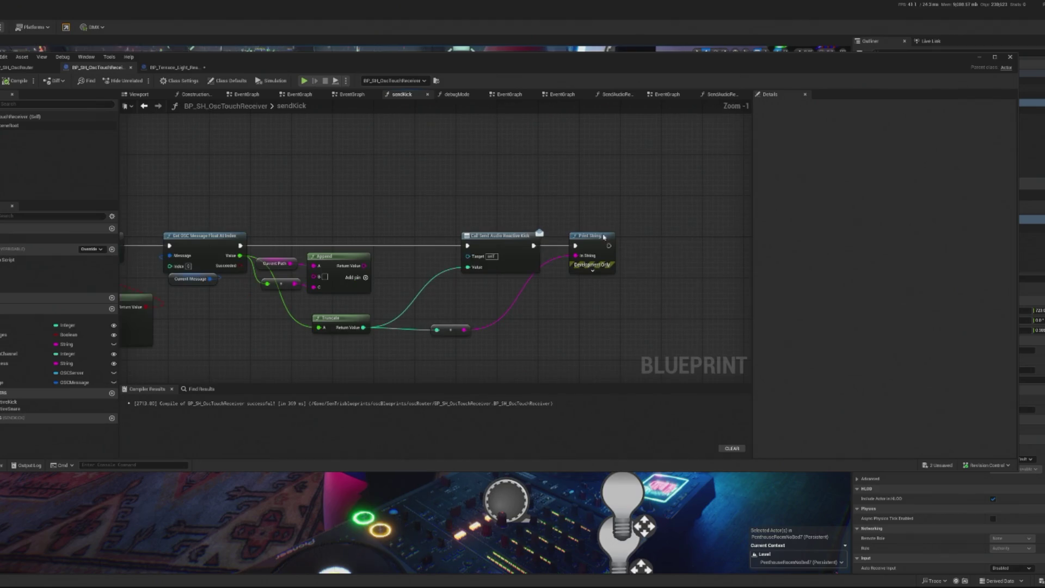
key("Delete")
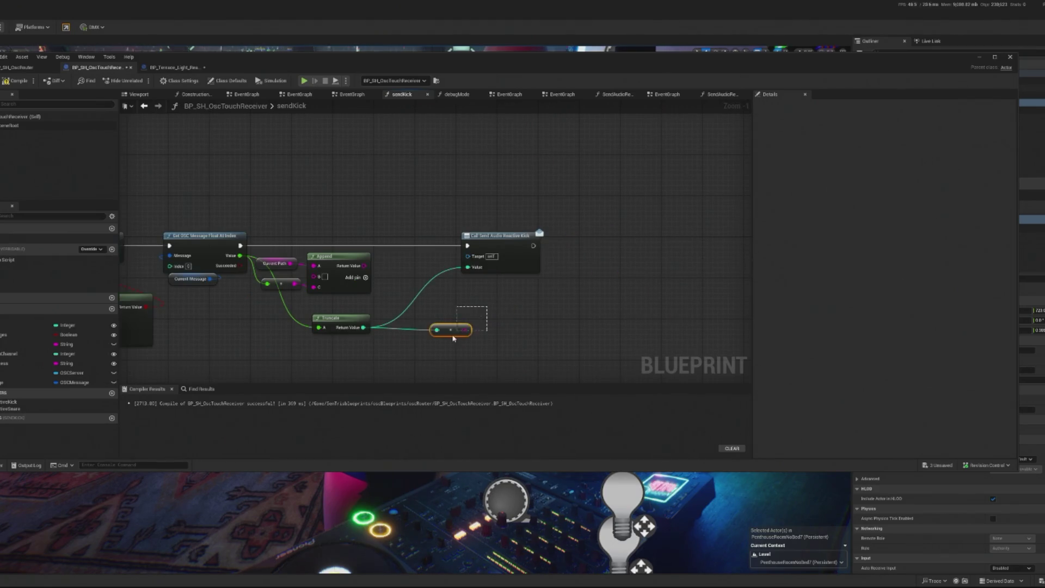
key("Delete")
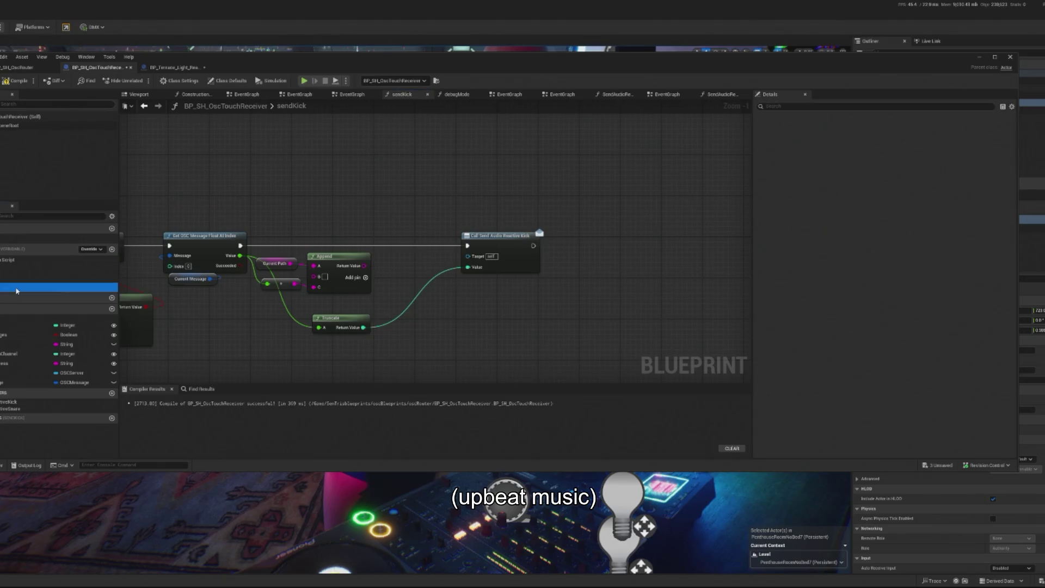
Select the reroute in sendSnare, then start simulating the level to view it
double_click(16, 291)
left_click(596, 264)
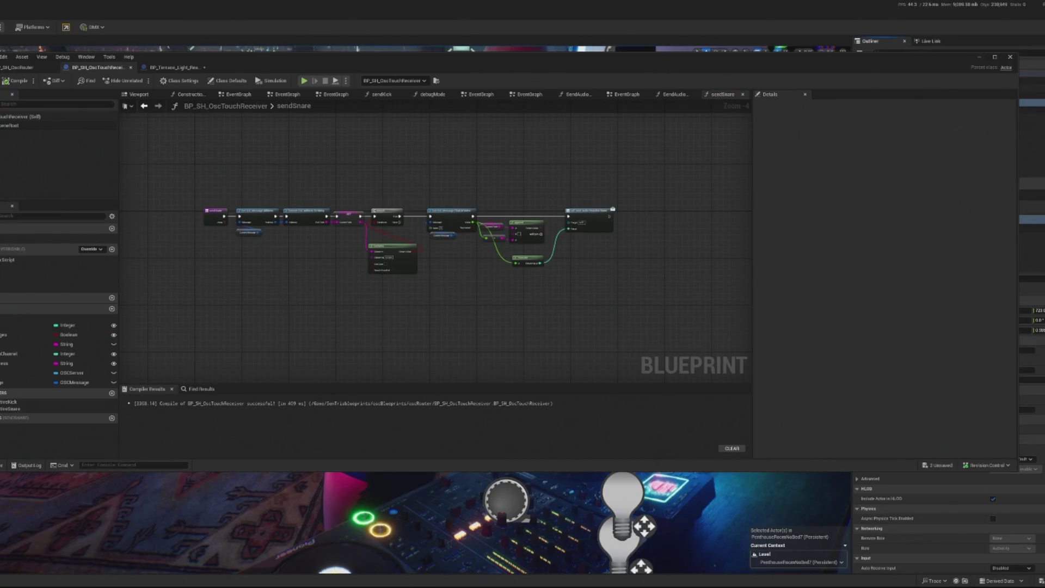
key("alt+s")
left_click(979, 57)
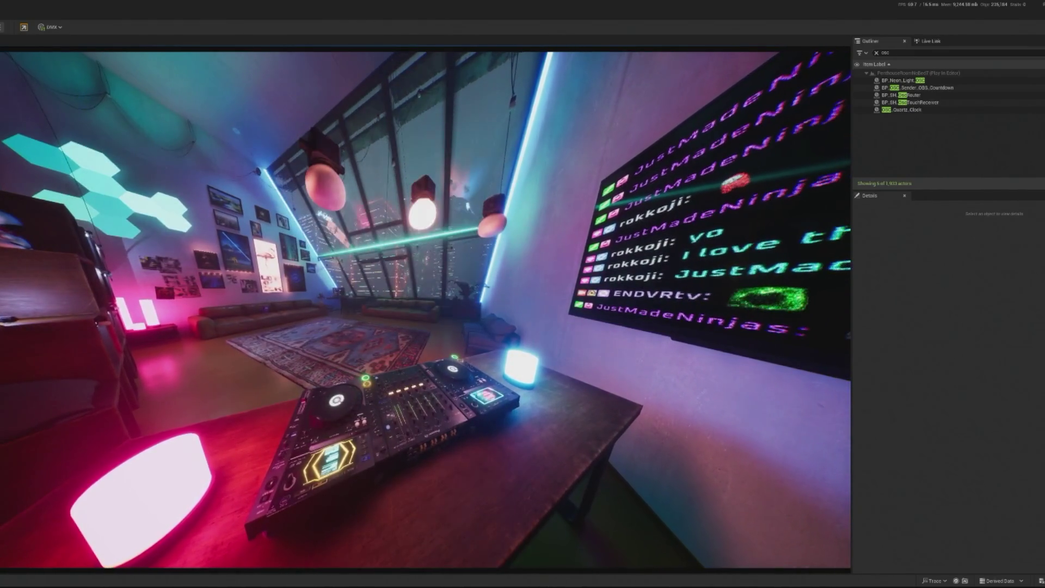
key("Escape")
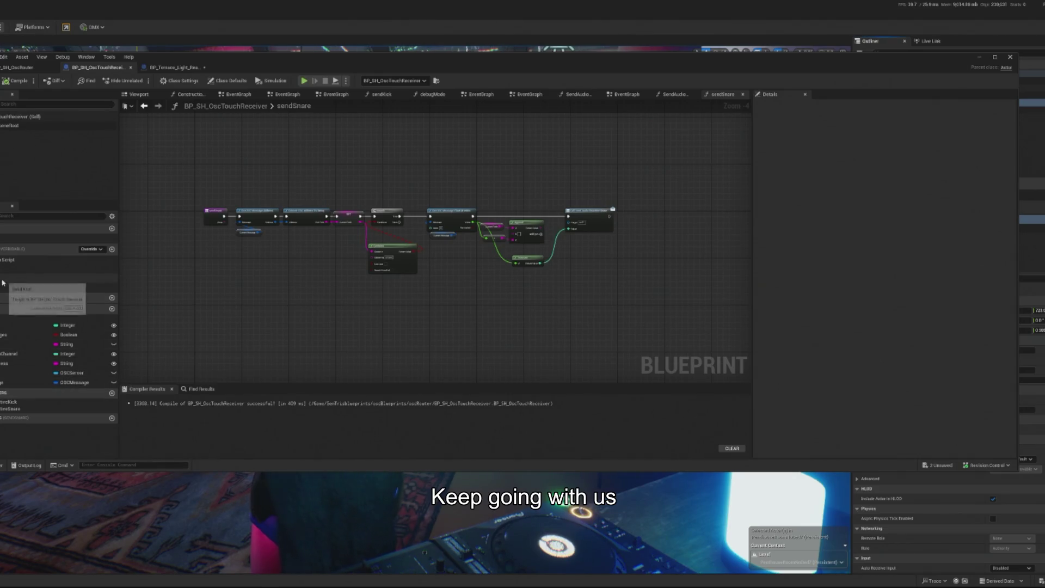
Add three functions to the Blueprint, renamed sendBass, sendMid and sendHigh
left_click(112, 249)
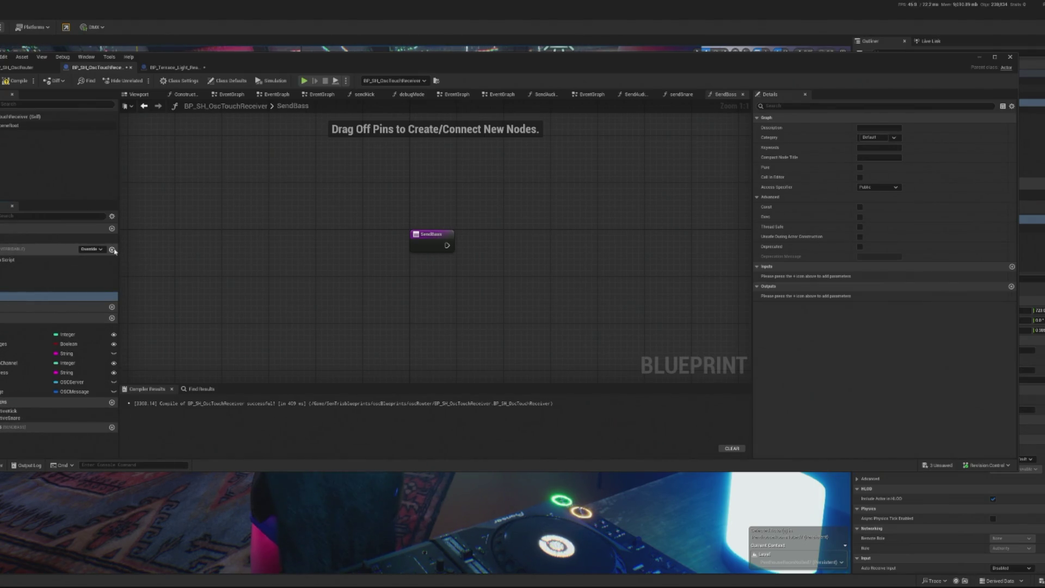
left_click(113, 250)
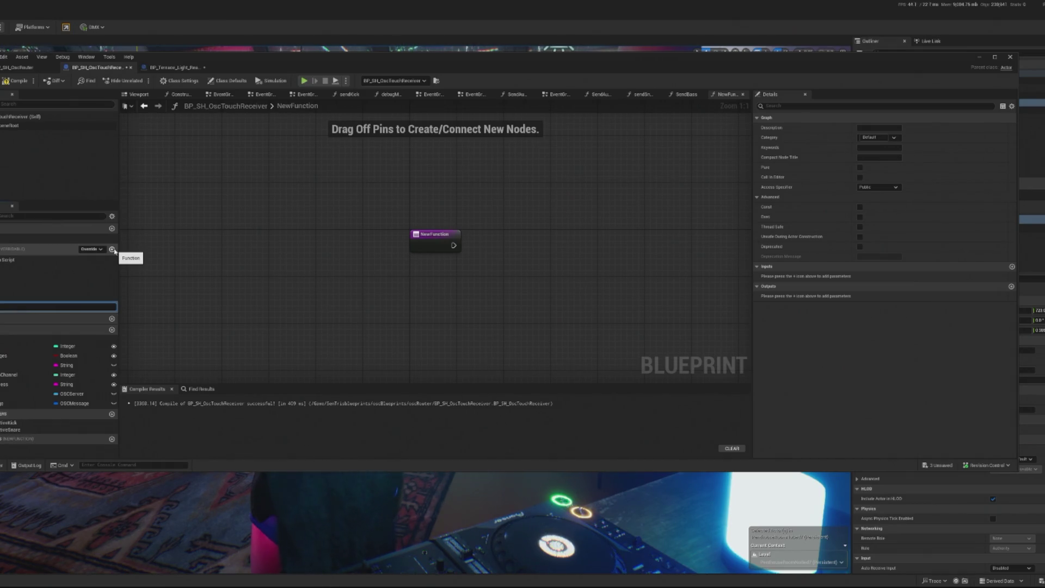
type("sendMid")
key("Return")
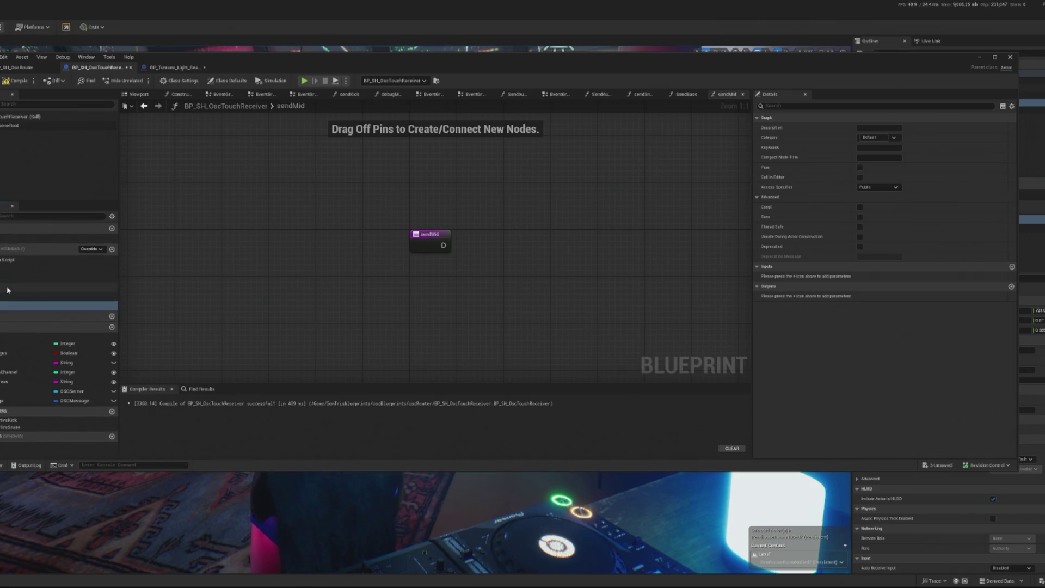
right_click(22, 297)
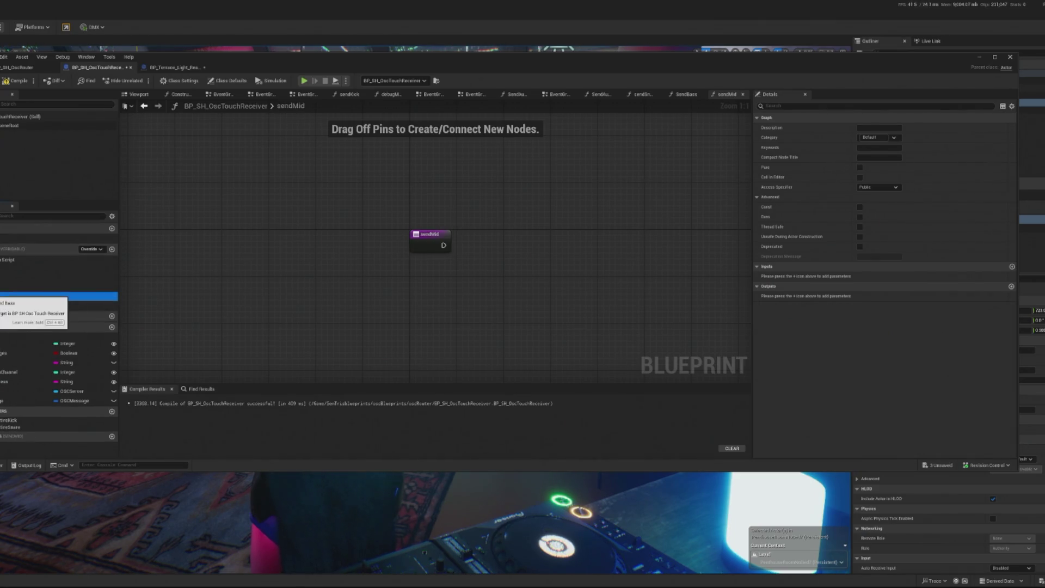
left_click(25, 326)
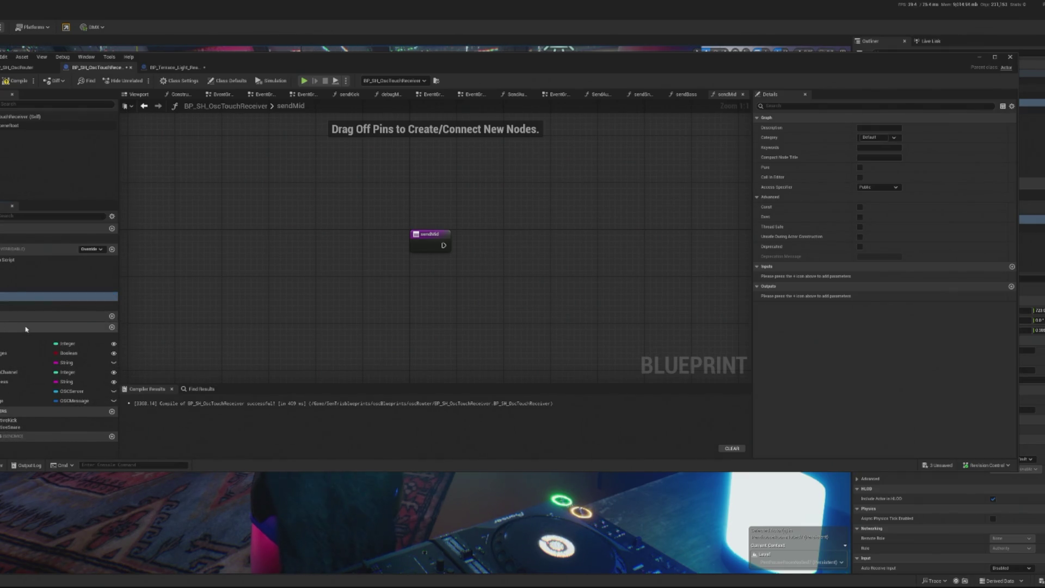
left_click(111, 249)
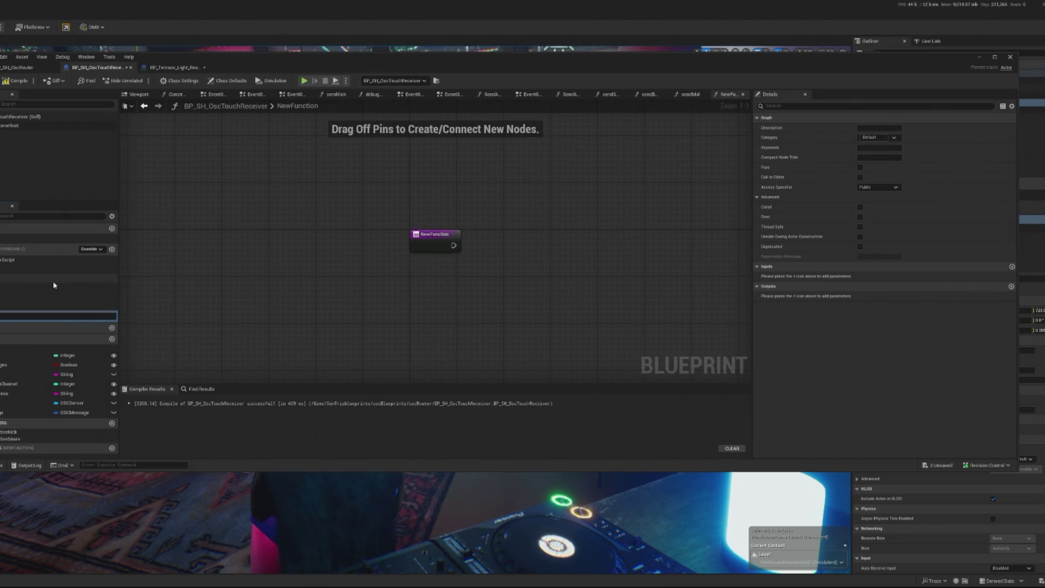
key("Return")
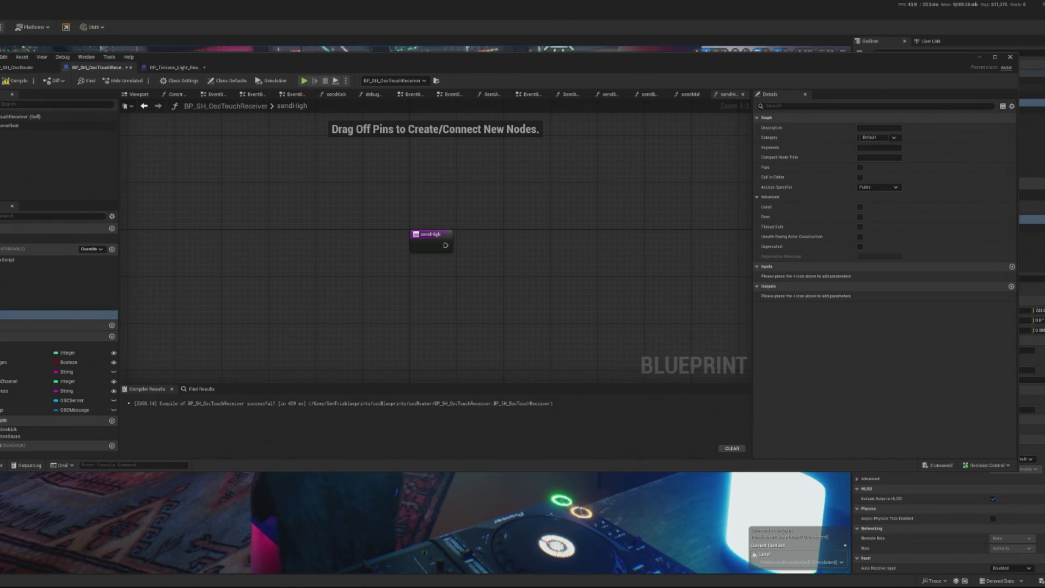
double_click(16, 238)
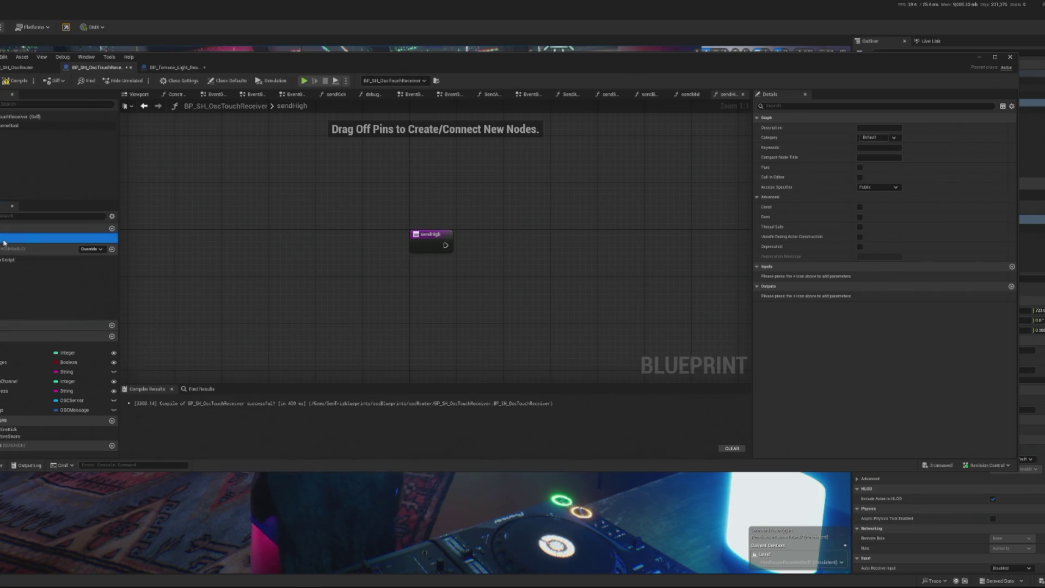
Copy sendKick's whole node chain and paste it into the sendMid function graph
double_click(11, 275)
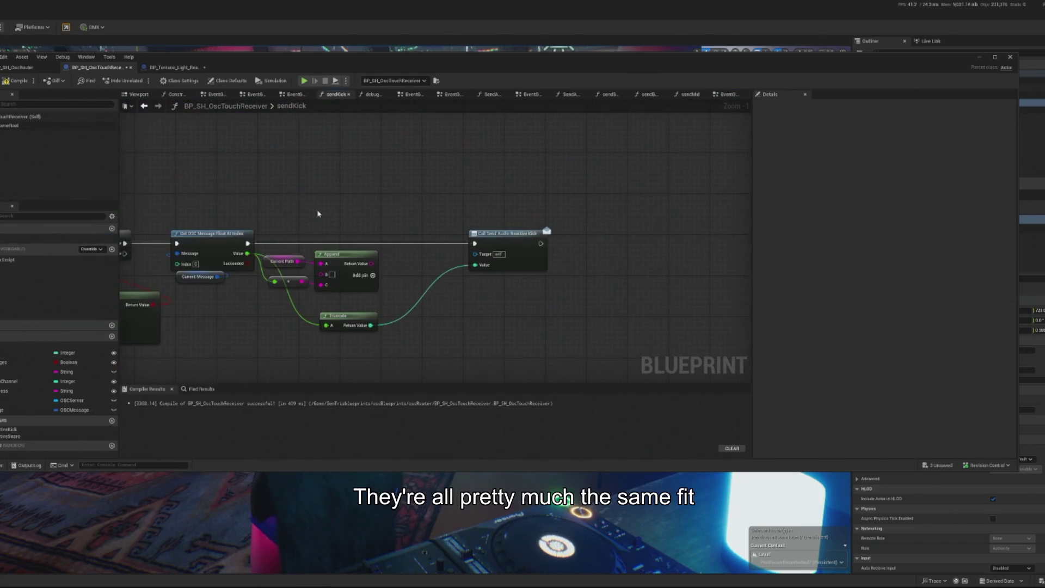
scroll(283, 260, "up", 2)
mouse_move(204, 189)
left_mouse_down()
mouse_move(743, 343)
mouse_move(707, 342)
mouse_move(755, 346)
left_mouse_up()
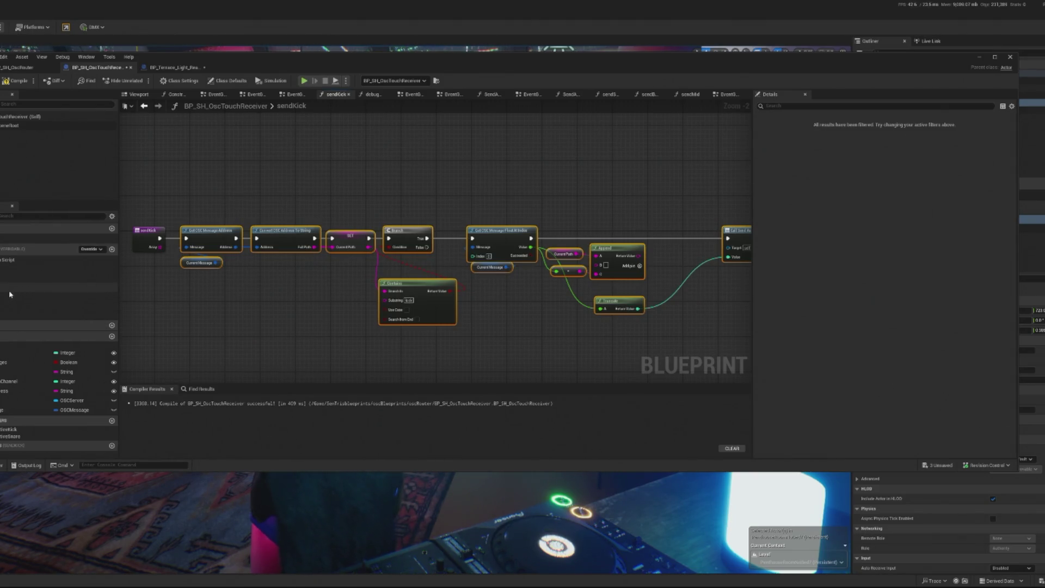
left_click(22, 305)
double_click(22, 306)
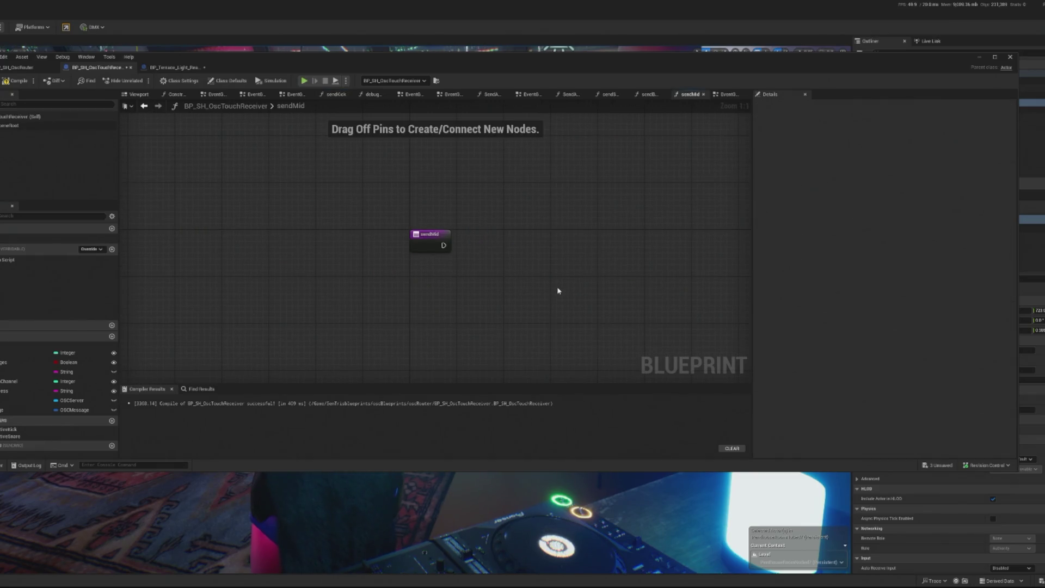
key("ctrl+v")
left_click_drag(457, 269, 655, 251)
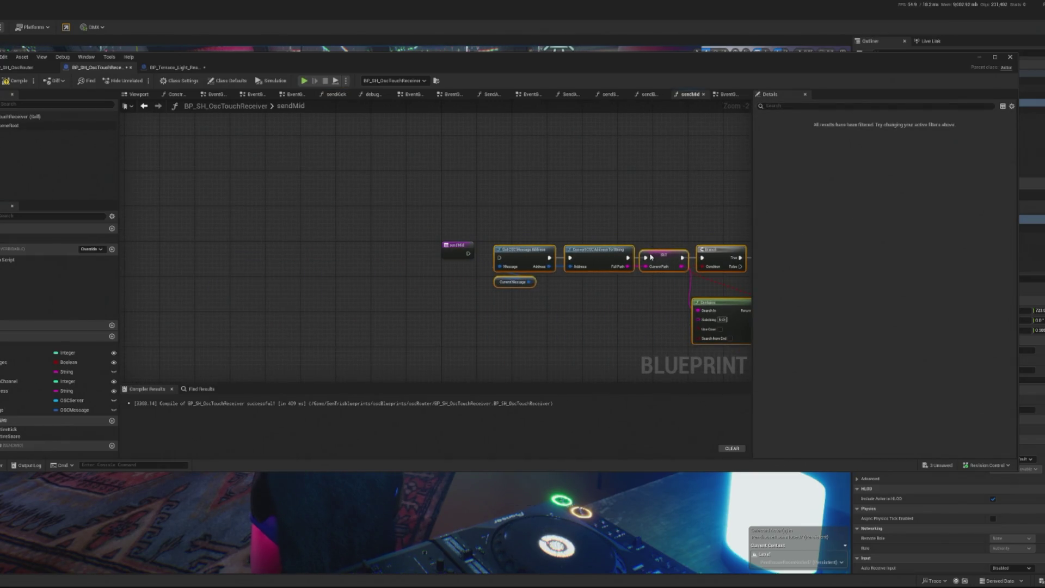
Wire the sendMid entry to Get OSC Message Address and set the Contains substring to mid
left_click_drag(468, 253, 506, 260)
left_click(464, 256)
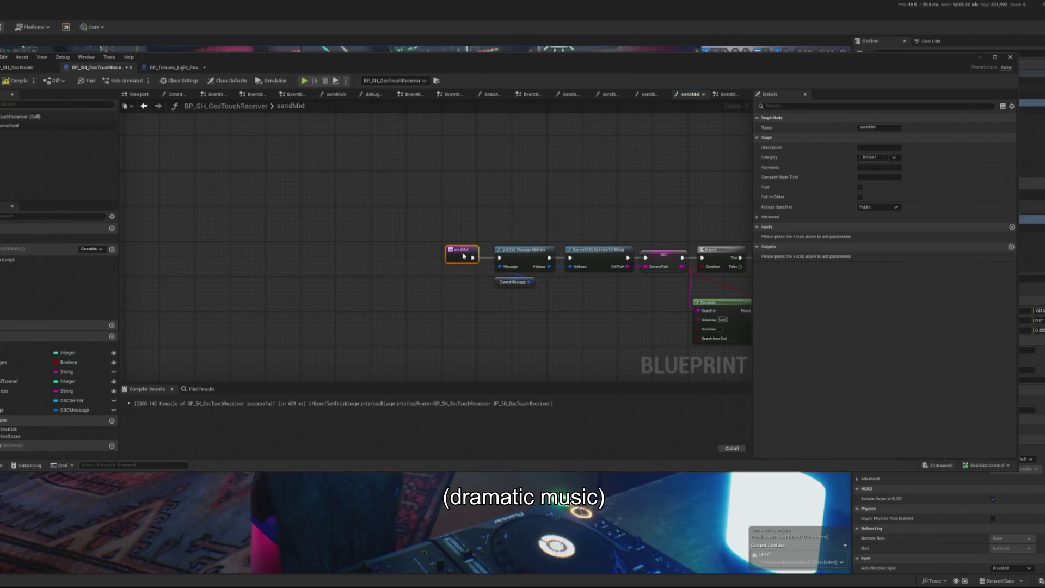
left_click_drag(554, 294, 306, 271)
left_click_drag(567, 301, 485, 301)
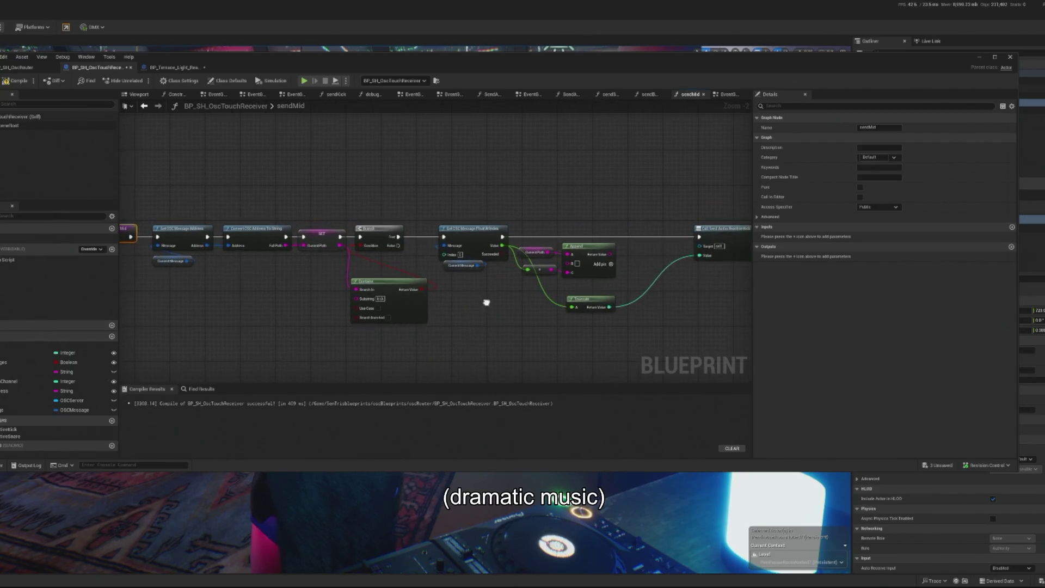
left_click(384, 300)
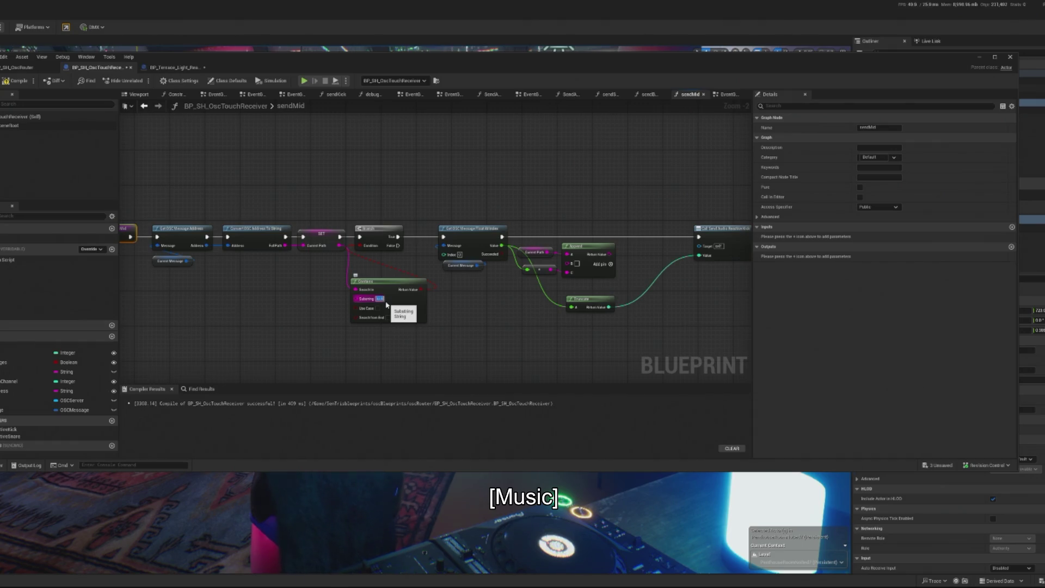
left_click(605, 340)
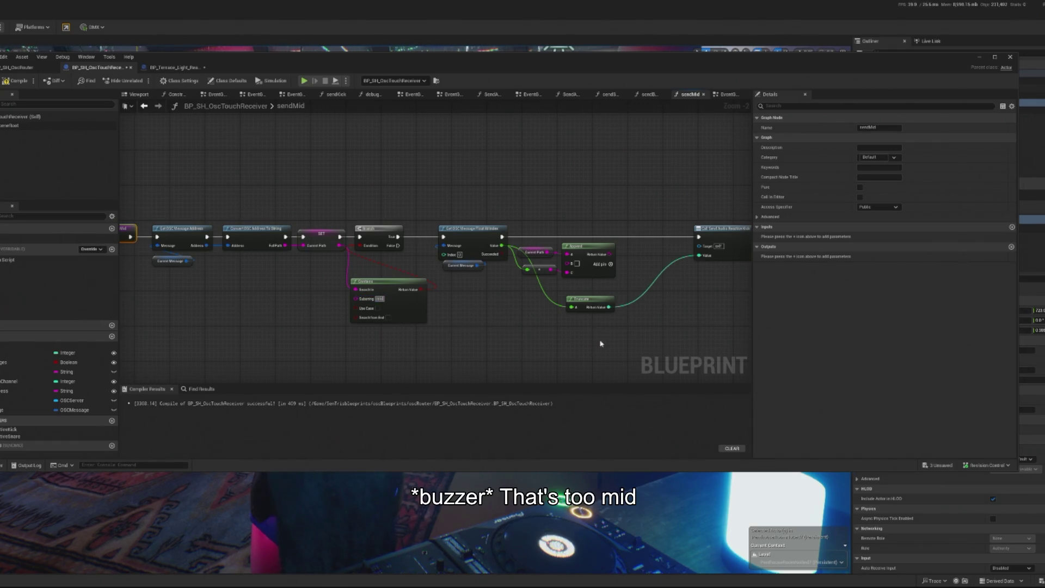
left_click_drag(574, 343, 499, 342)
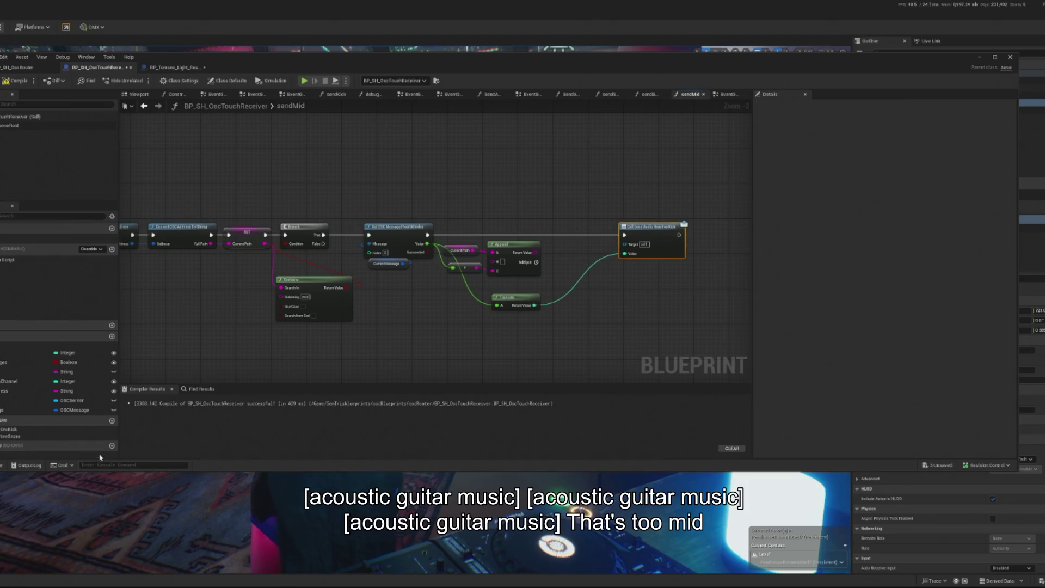
Create the new mid event dispatcher and delete the old Kick dispatcher call
left_click(112, 420)
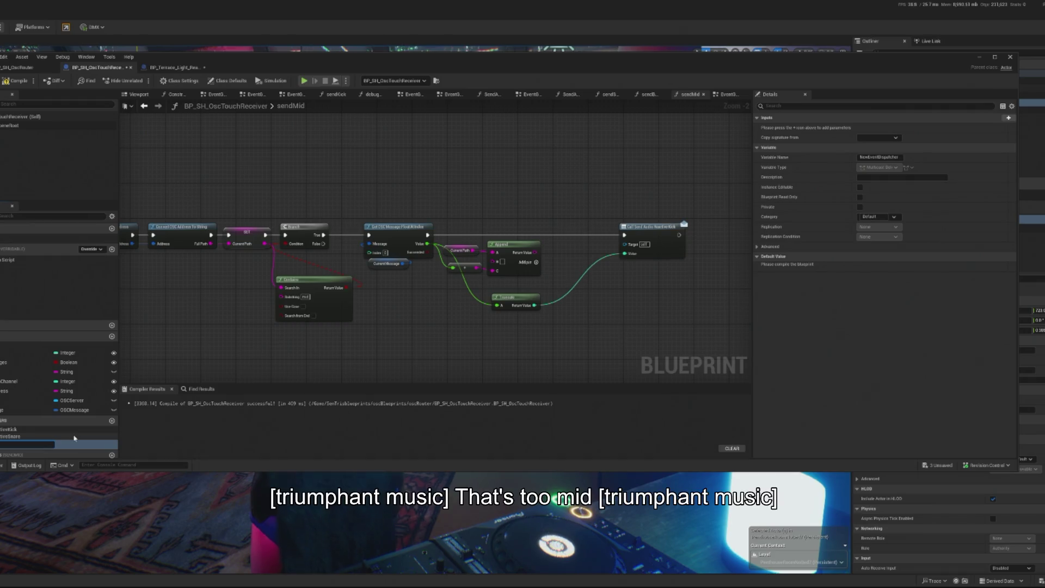
type("Rece")
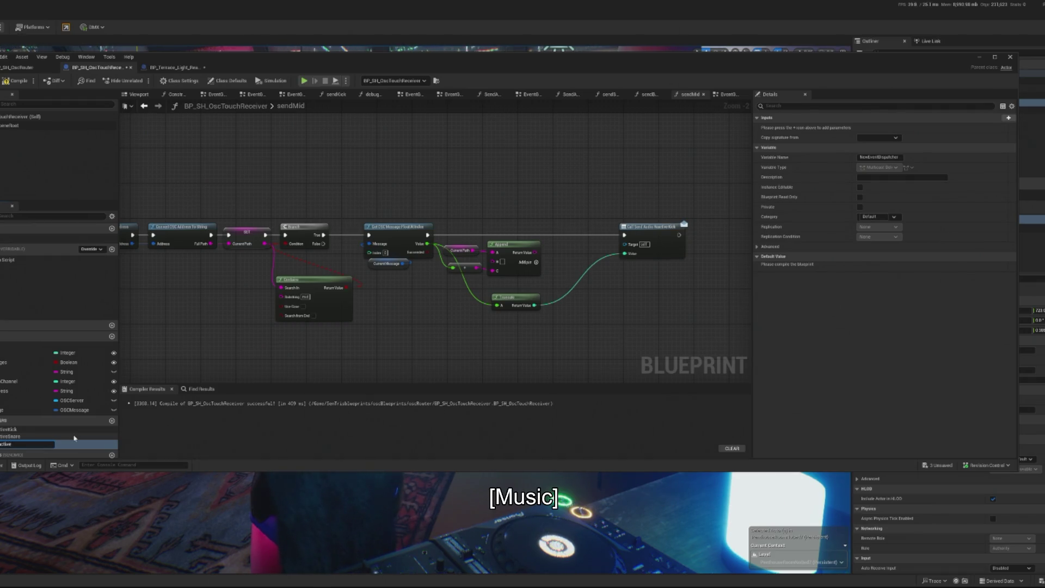
key("Return")
left_click(664, 245)
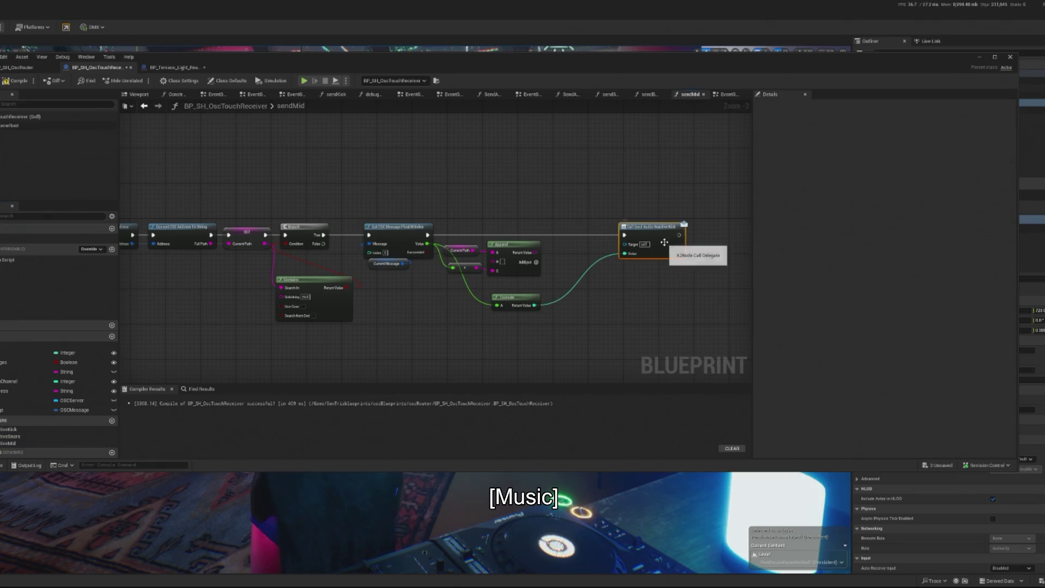
key("Delete")
Give the SendAudioReactiveMid dispatcher a Float input named Value
left_click(9, 443)
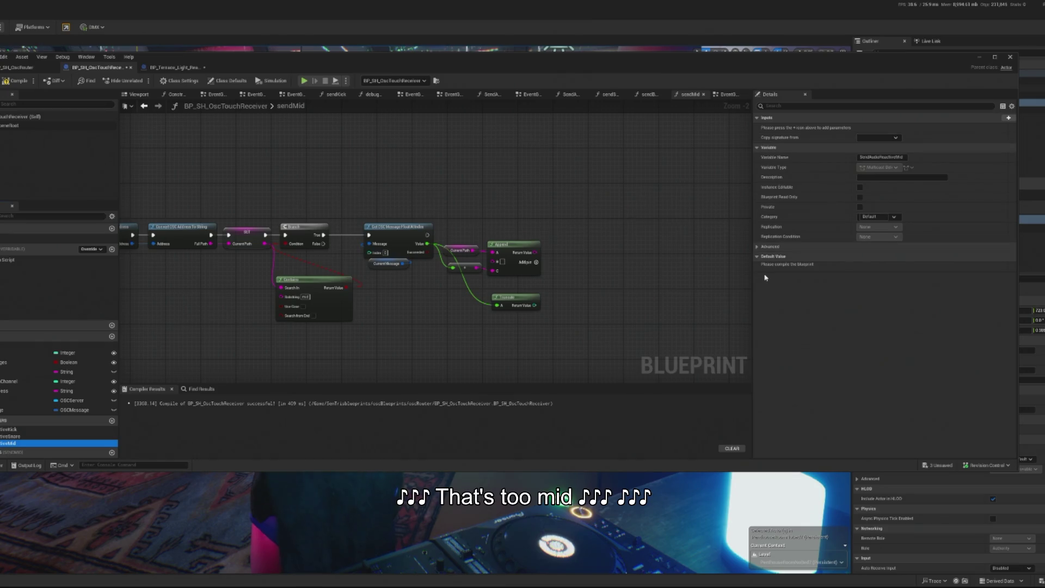
left_click(1008, 118)
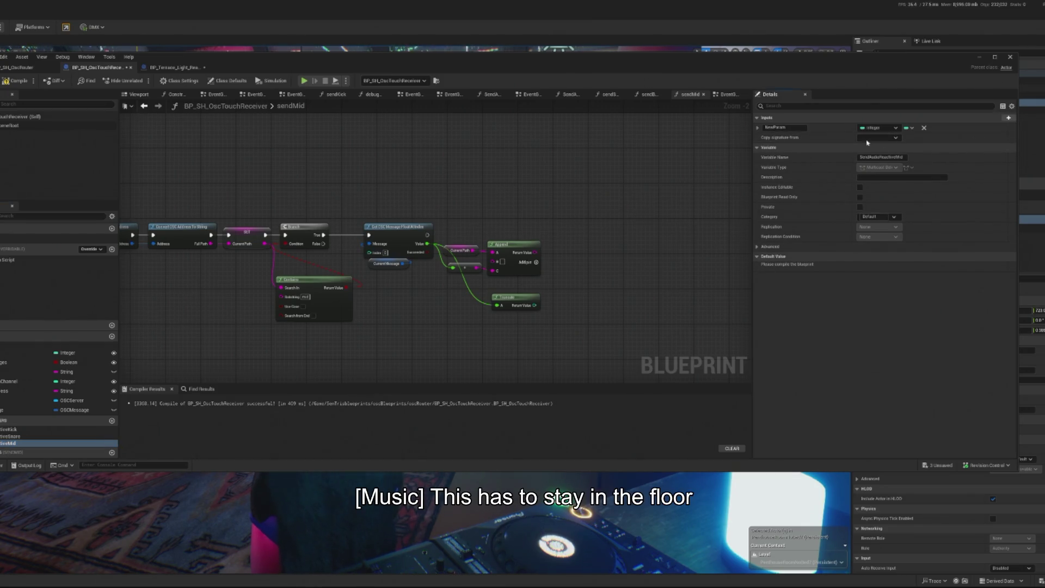
left_click(863, 129)
left_click(904, 188)
left_click(790, 130)
double_click(789, 129)
key("Return")
Delete the Truncate node and drop a SendAudioReactiveMid call into sendMid
left_click(529, 303)
key("Delete")
mouse_move(32, 443)
left_mouse_down()
mouse_move(632, 285)
mouse_move(558, 238)
left_mouse_up()
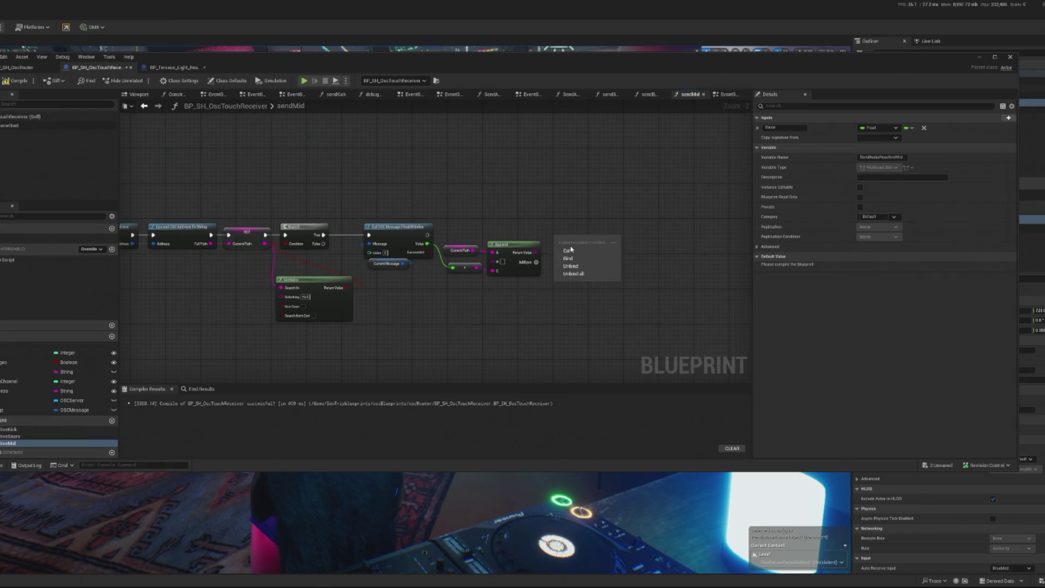
left_click(588, 251)
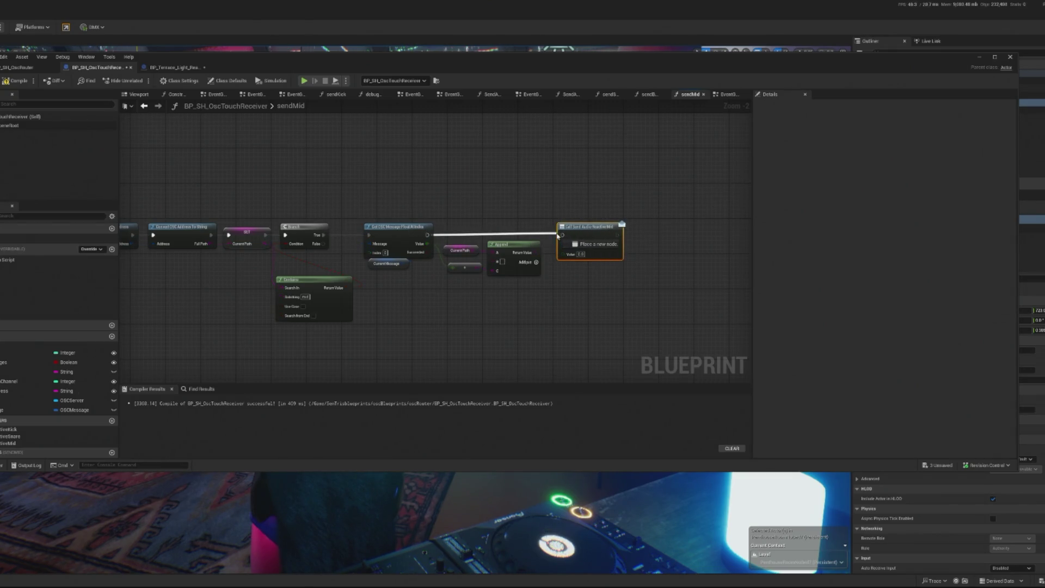
Feed the OSC float value into the mid call through a reroute, compile, and hide the editor
scroll(603, 246, "up", 2)
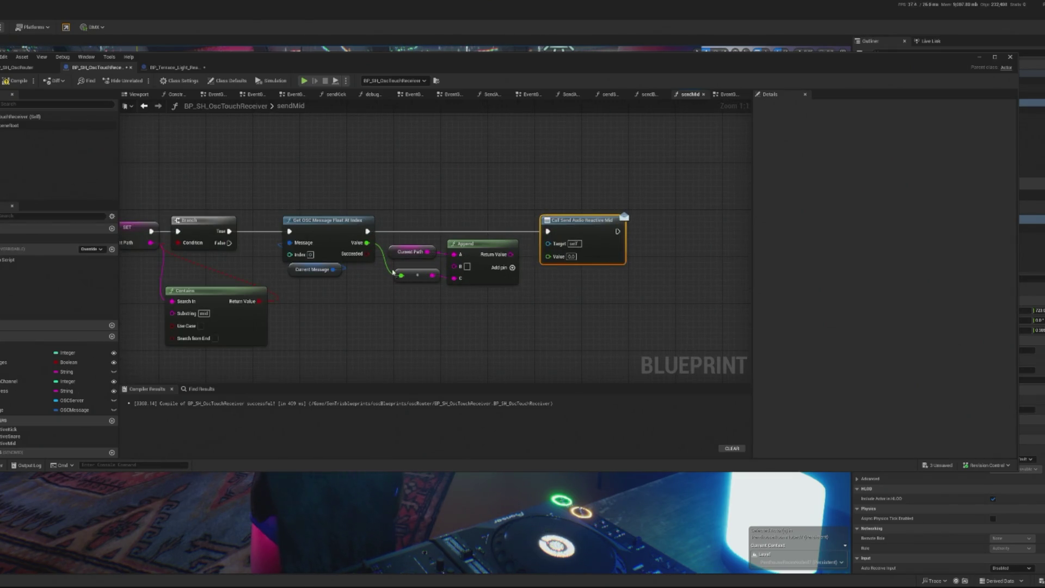
left_click_drag(372, 246, 548, 256)
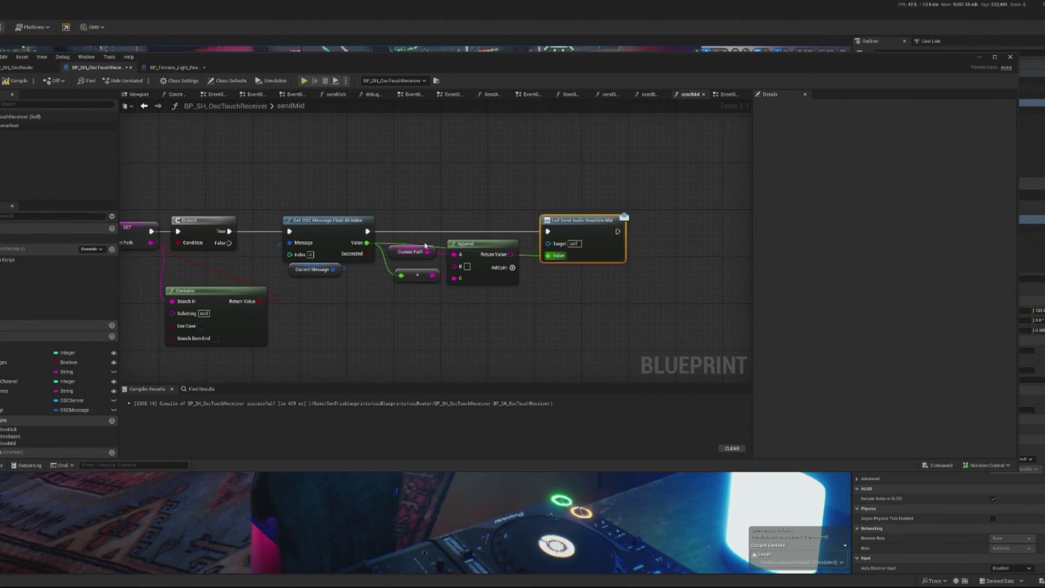
double_click(389, 244)
mouse_move(390, 240)
left_mouse_down()
mouse_move(436, 309)
mouse_move(413, 324)
left_mouse_up()
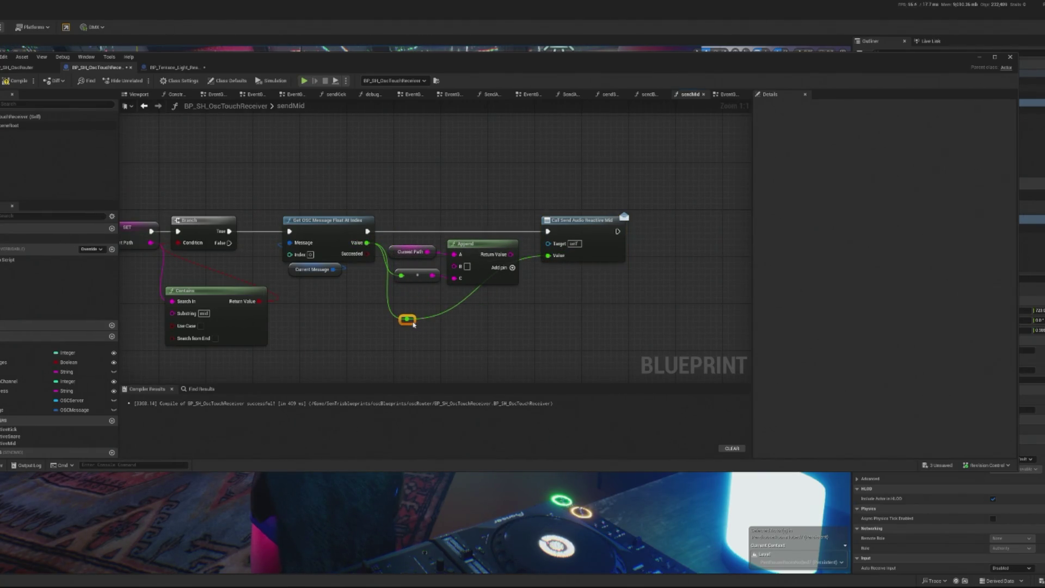
left_click(5, 81)
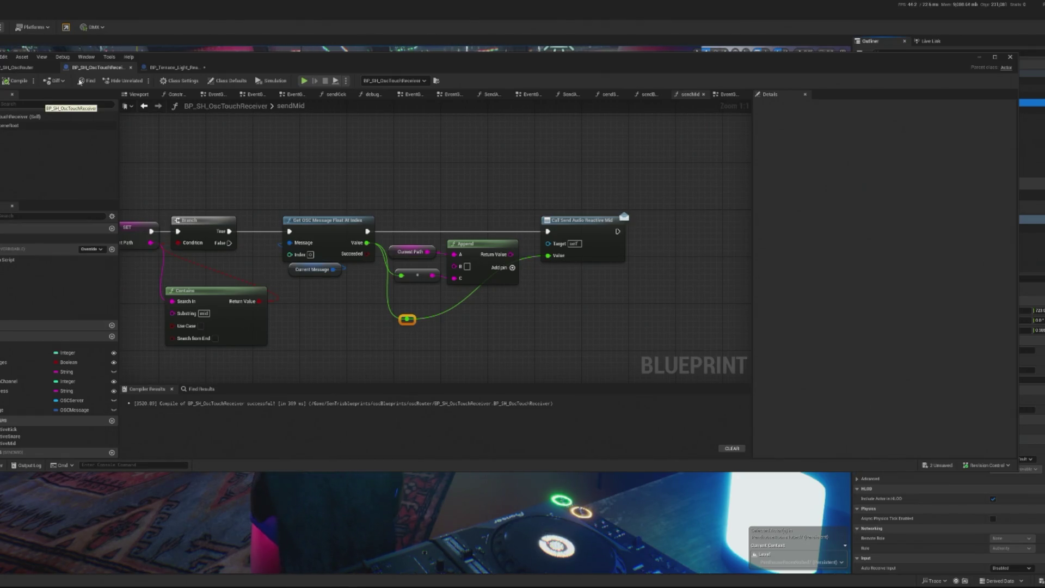
left_click(980, 59)
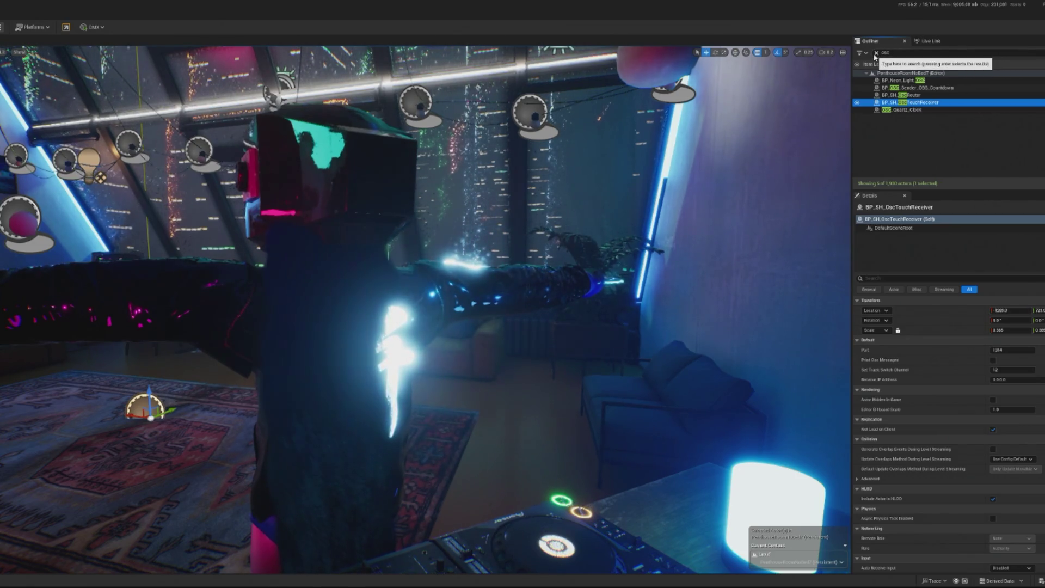
Add a Print String after the mid dispatcher call that prints the float value
left_click(877, 53)
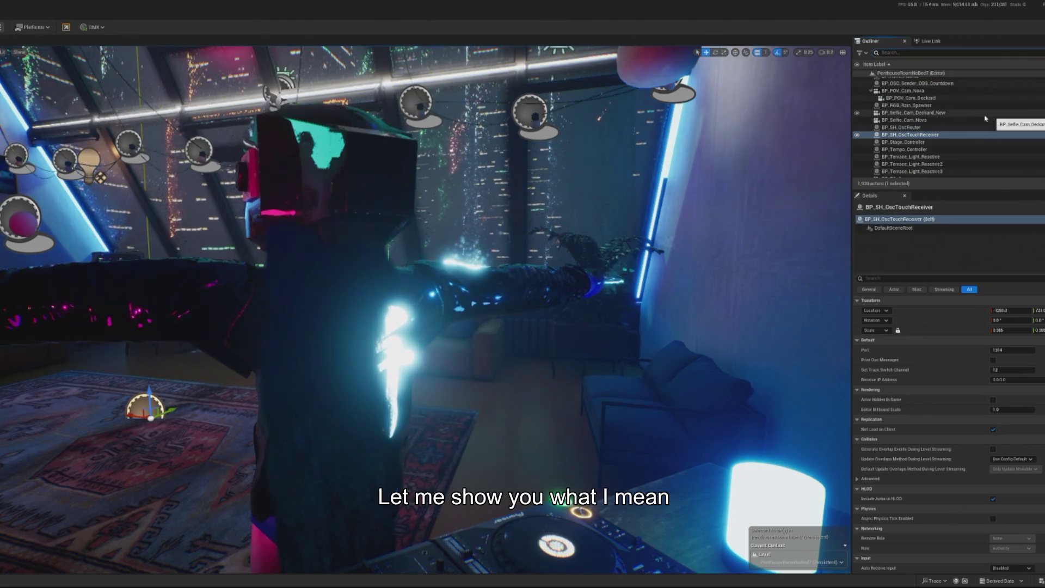
key("alt+Tab")
left_click_drag(560, 187, 501, 191)
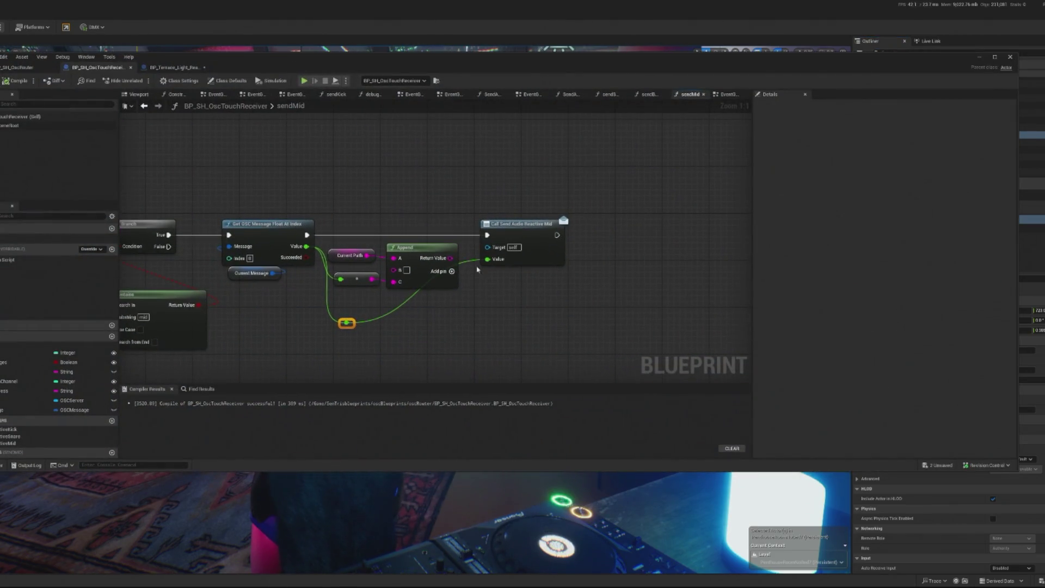
mouse_move(351, 325)
left_mouse_down()
mouse_move(642, 259)
mouse_move(624, 224)
left_mouse_up()
type("print")
left_click(661, 319)
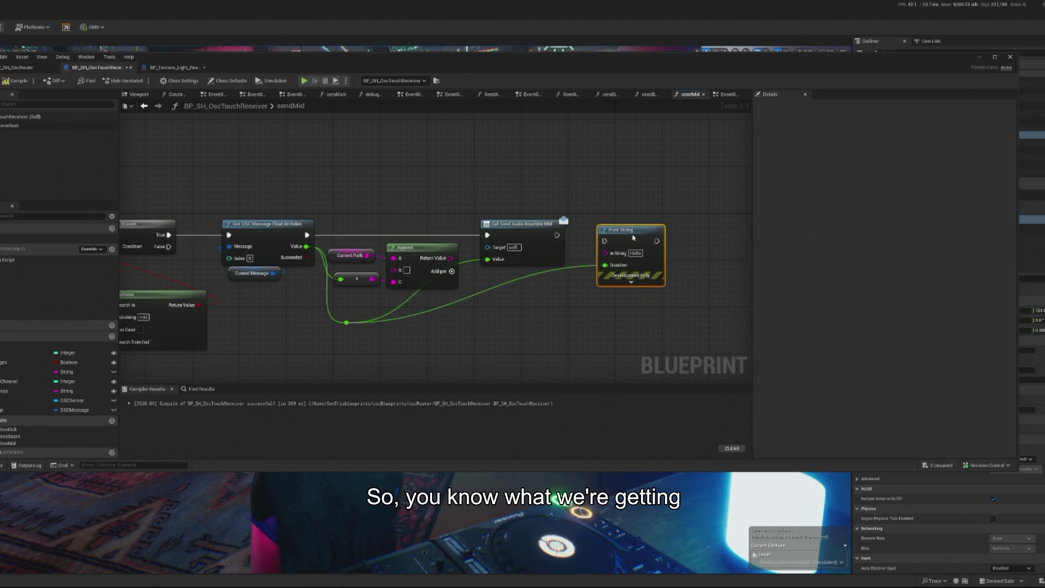
mouse_move(556, 235)
left_mouse_down()
mouse_move(624, 214)
mouse_move(615, 229)
left_mouse_up()
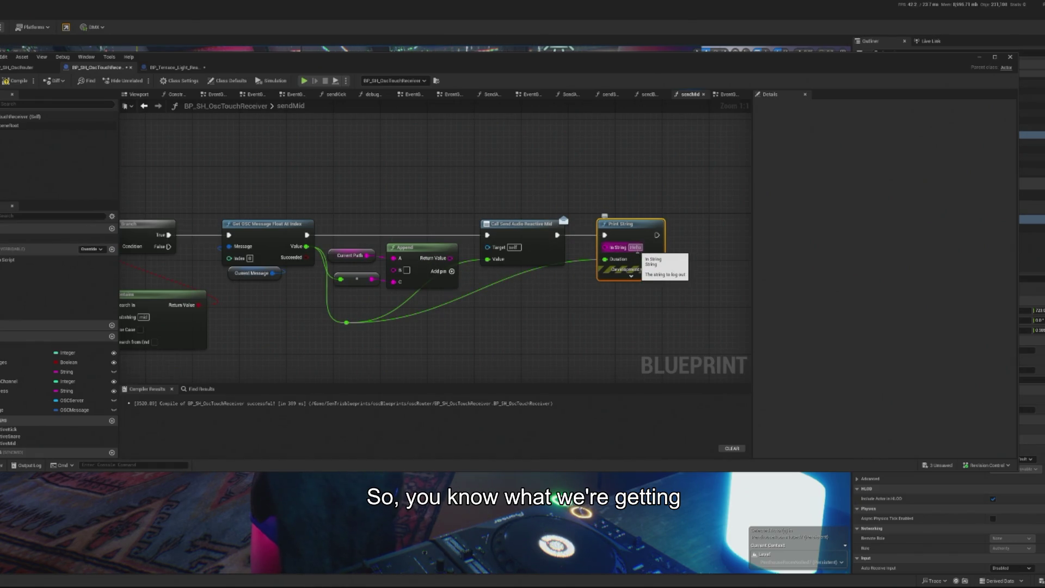
left_click_drag(347, 323, 606, 246)
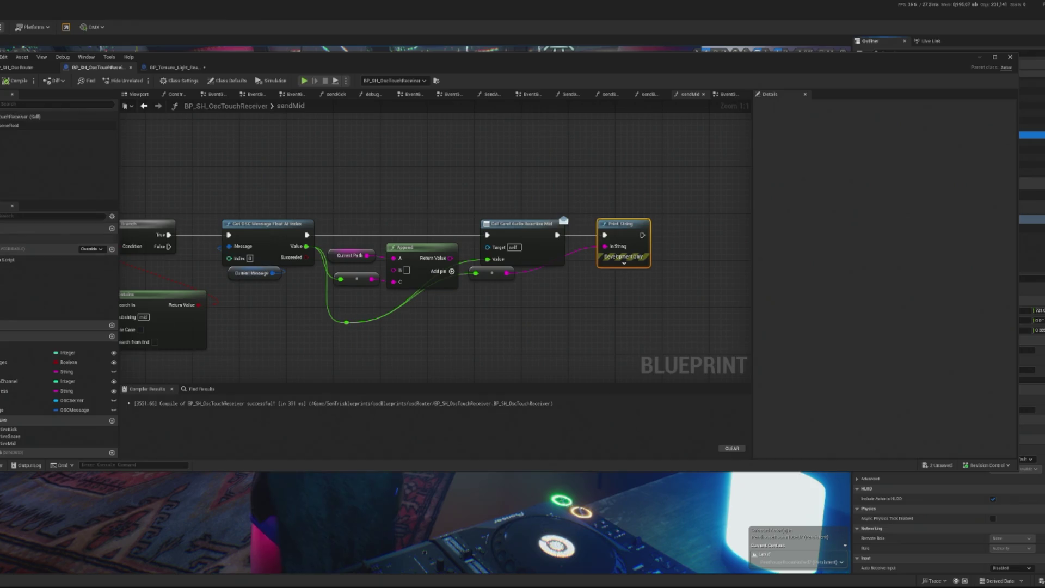
Add a Call SendAudioReactiveMid node after Send Snare in the EventGraph
left_click(144, 106)
mouse_move(6, 445)
left_mouse_down()
mouse_move(527, 314)
mouse_move(511, 270)
mouse_move(497, 275)
mouse_move(513, 267)
left_mouse_up()
scroll(511, 270, "up", 2)
left_click(519, 287)
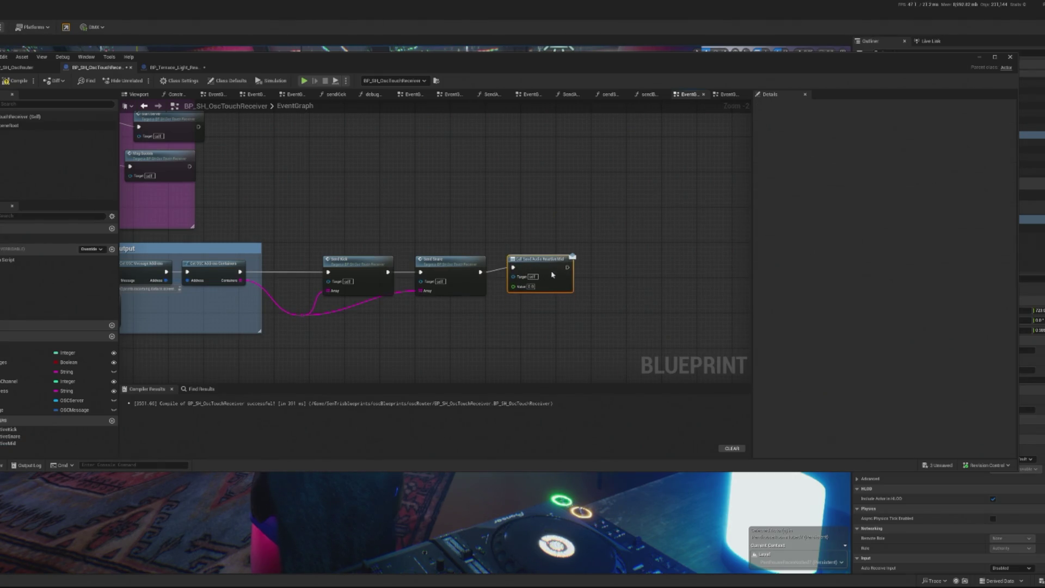
Replace the dispatcher call with the Send Mid function, chained and aligned after Send Snare
key("Delete")
scroll(472, 270, "up", 1)
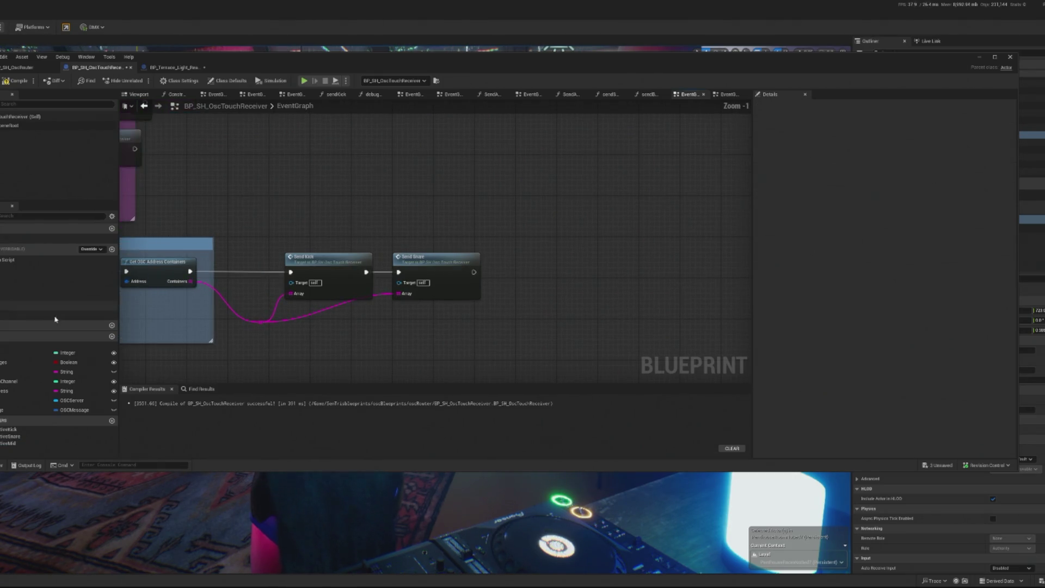
mouse_move(54, 303)
left_mouse_down()
mouse_move(498, 292)
mouse_move(498, 268)
mouse_move(539, 279)
left_mouse_up()
mouse_move(474, 273)
left_mouse_down()
mouse_move(492, 289)
mouse_move(531, 294)
mouse_move(531, 282)
left_mouse_up()
key("q")
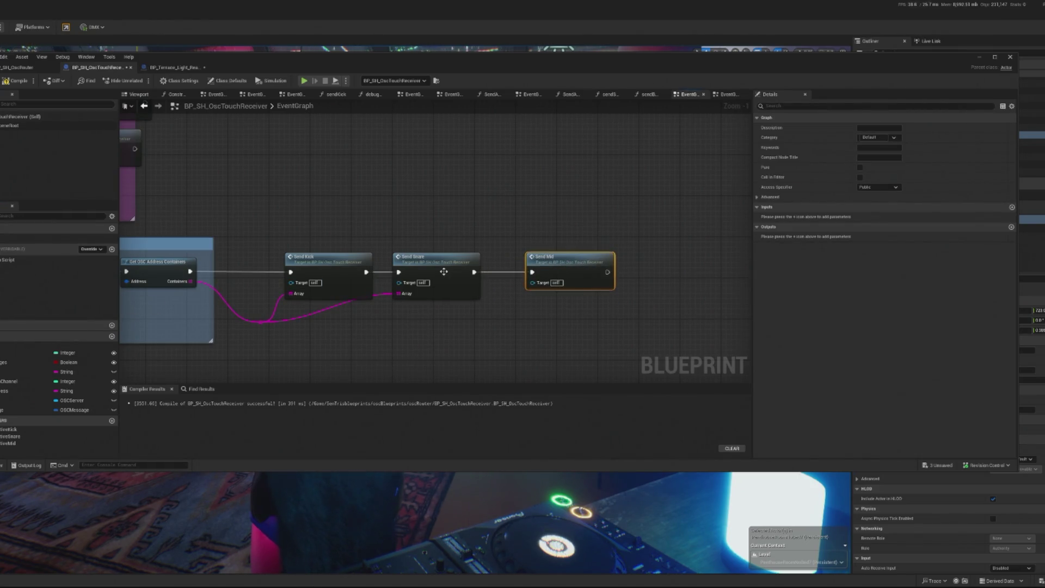
Remove the unused Array input from the send functions' details
double_click(444, 272)
double_click(33, 278)
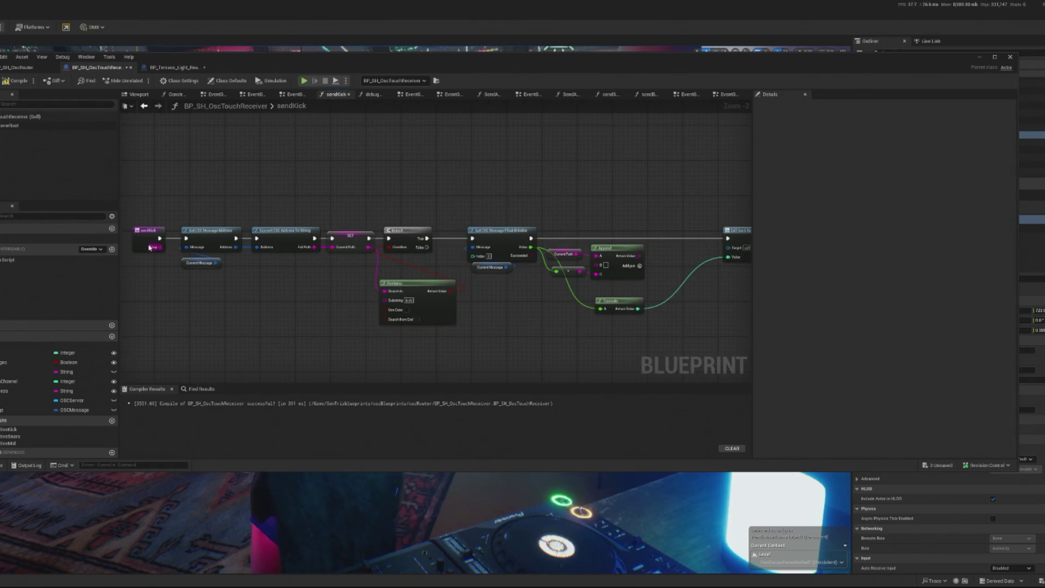
left_click(9, 288)
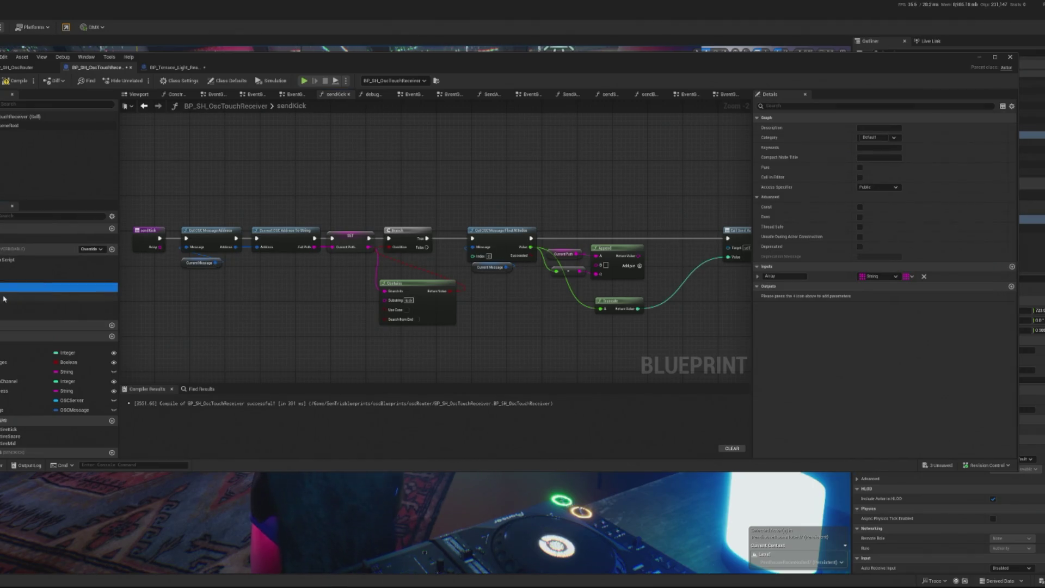
left_click(924, 276)
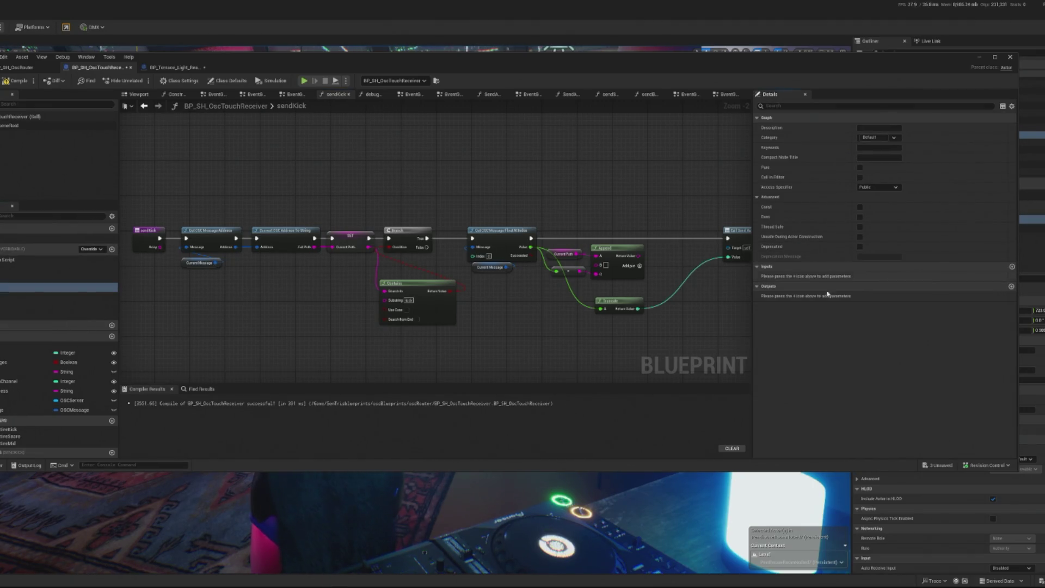
left_click(7, 278)
left_click(571, 224)
Compile, clear the orphaned Array pins on Send Kick and Send Snare, recompile, and hide the editor
left_click(16, 81)
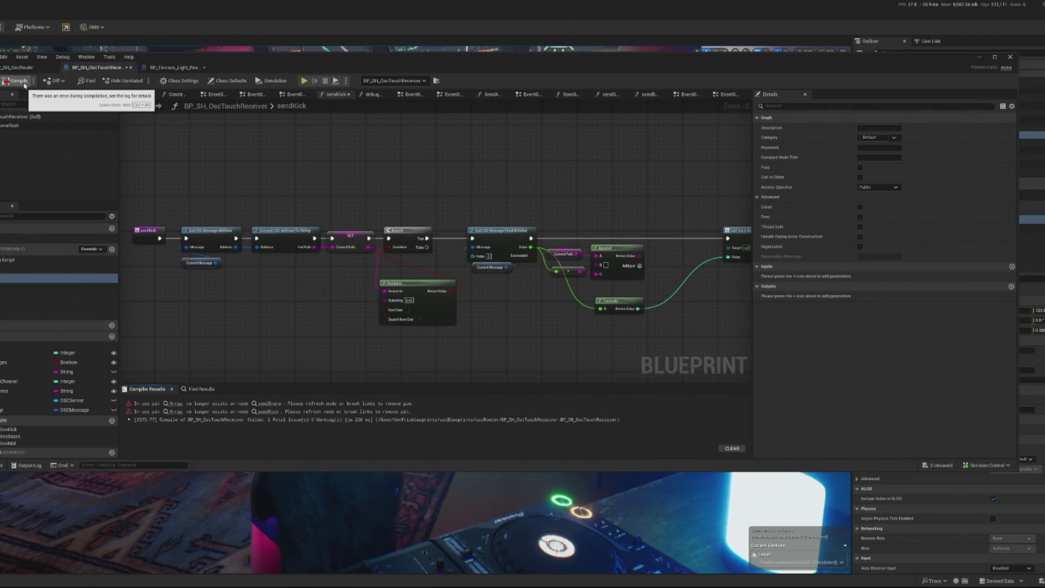
left_click(174, 403)
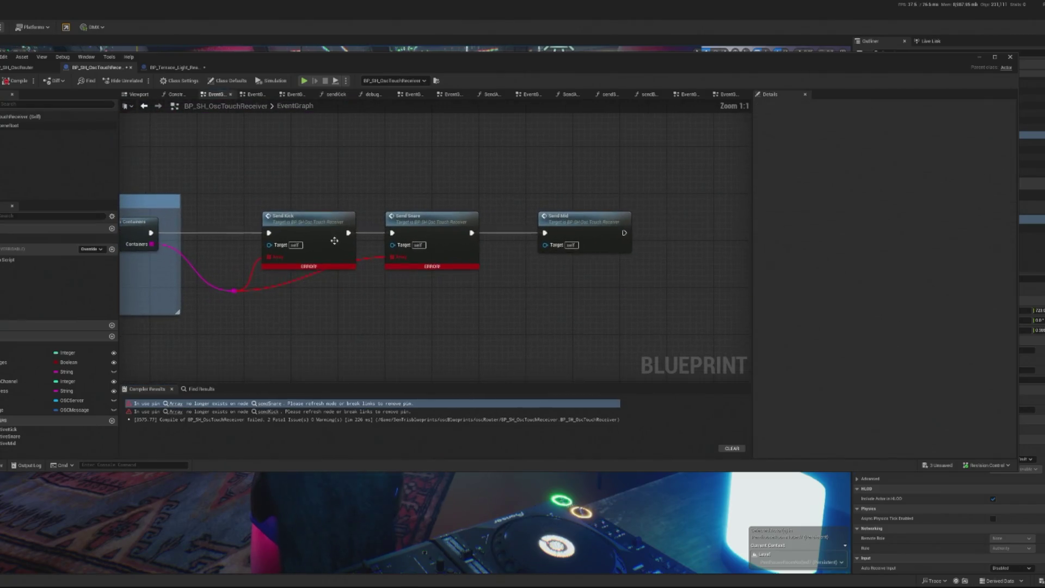
left_click(276, 261, "alt")
left_click(403, 262, "alt")
left_click(234, 292)
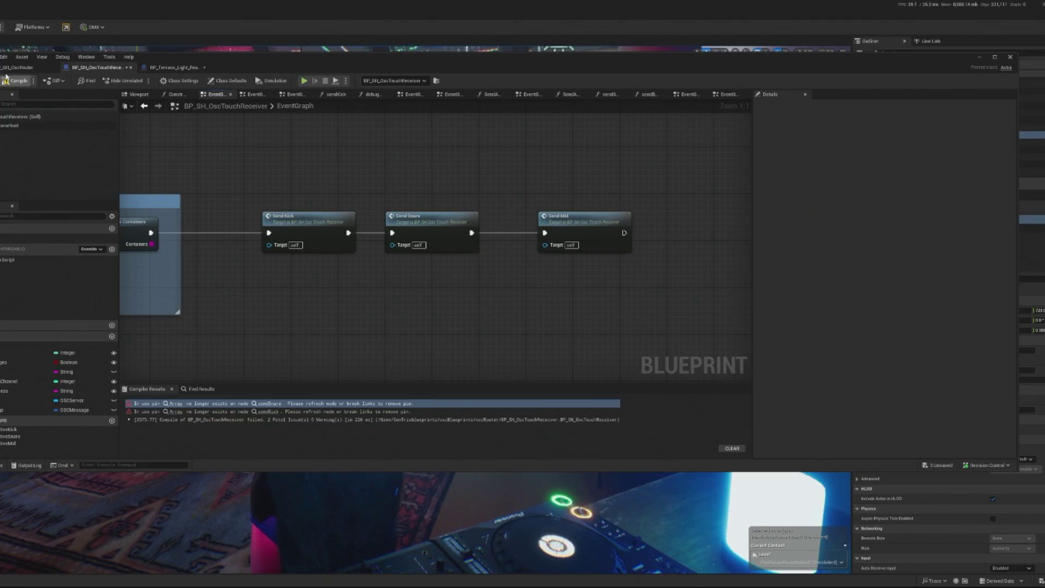
left_click(979, 56)
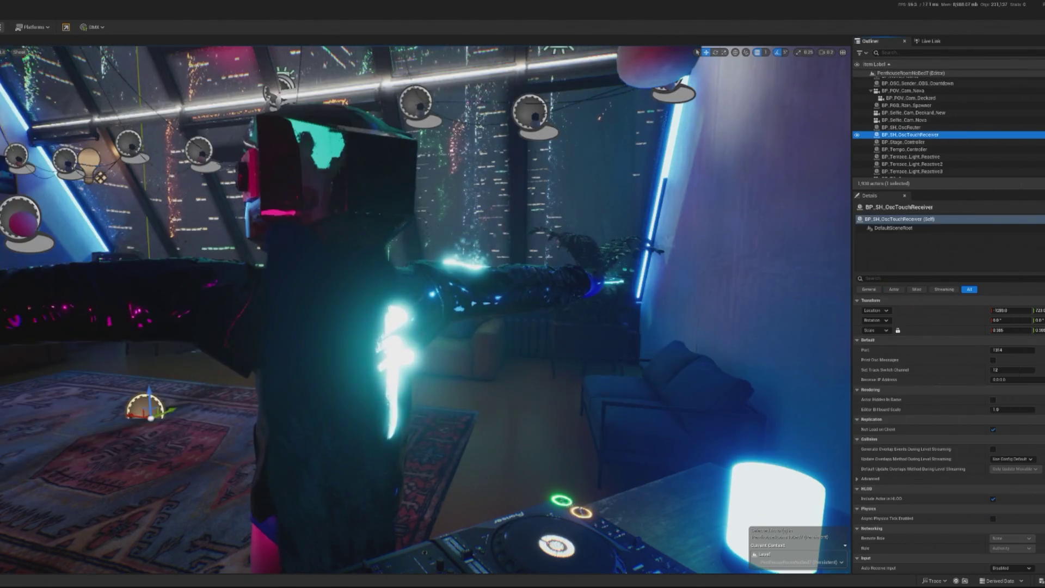
Play-test the level, stop it, filter the Outliner for 'stage con' and open BP_Stage_Controller
key("alt+p")
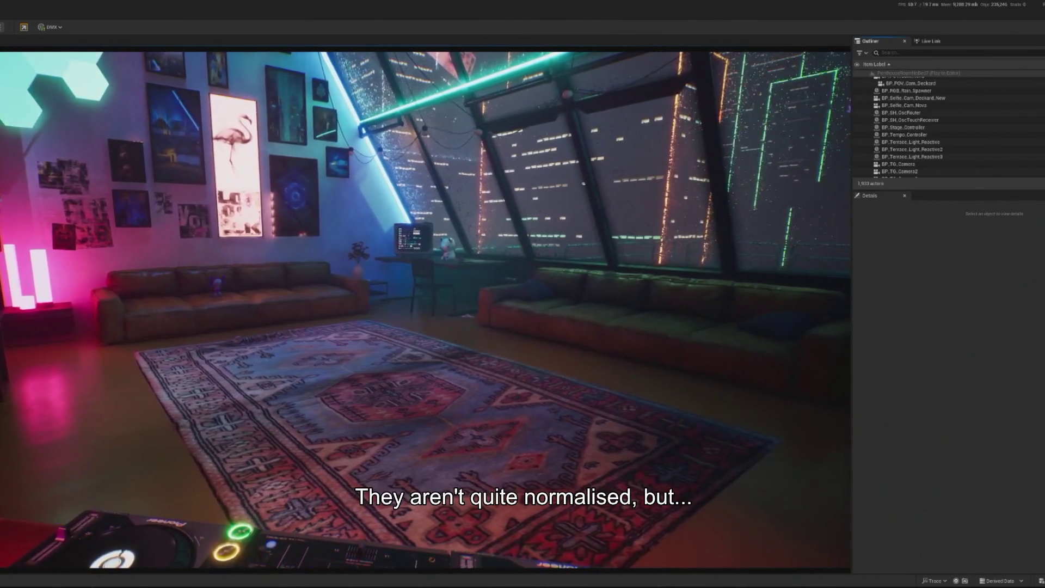
key("Escape")
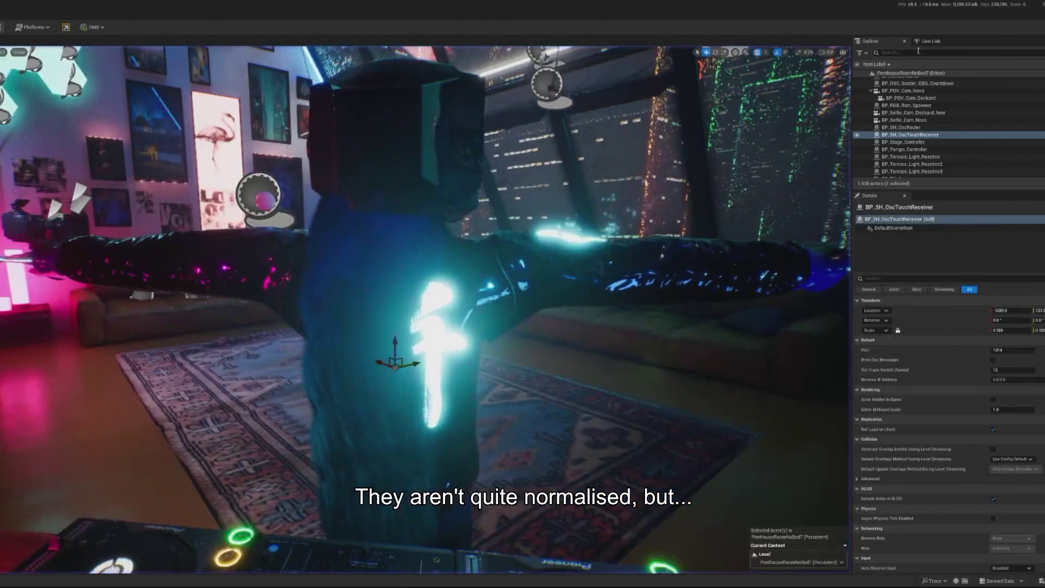
type("stage con")
double_click(898, 81)
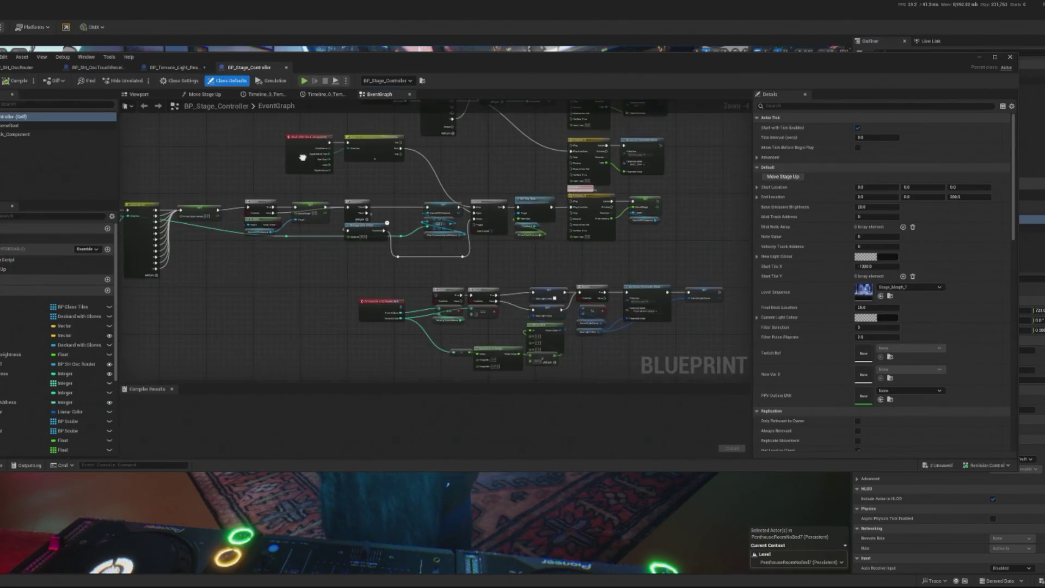
Add the variable OSC_Receiver_Touch_Ref as a Touch Interface type and compile after checking out the asset
scroll(339, 208, "up", 3)
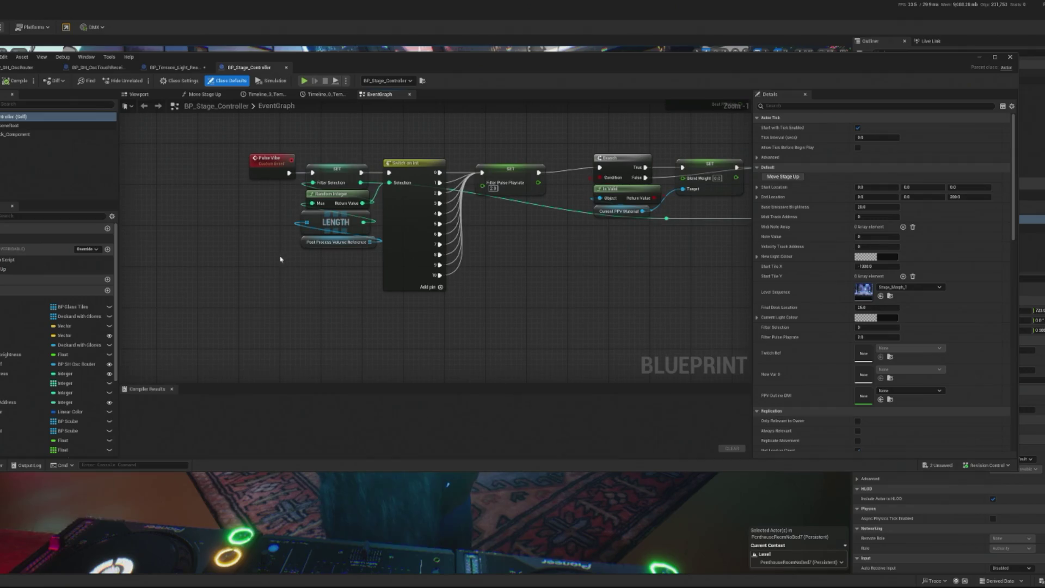
left_click(107, 291)
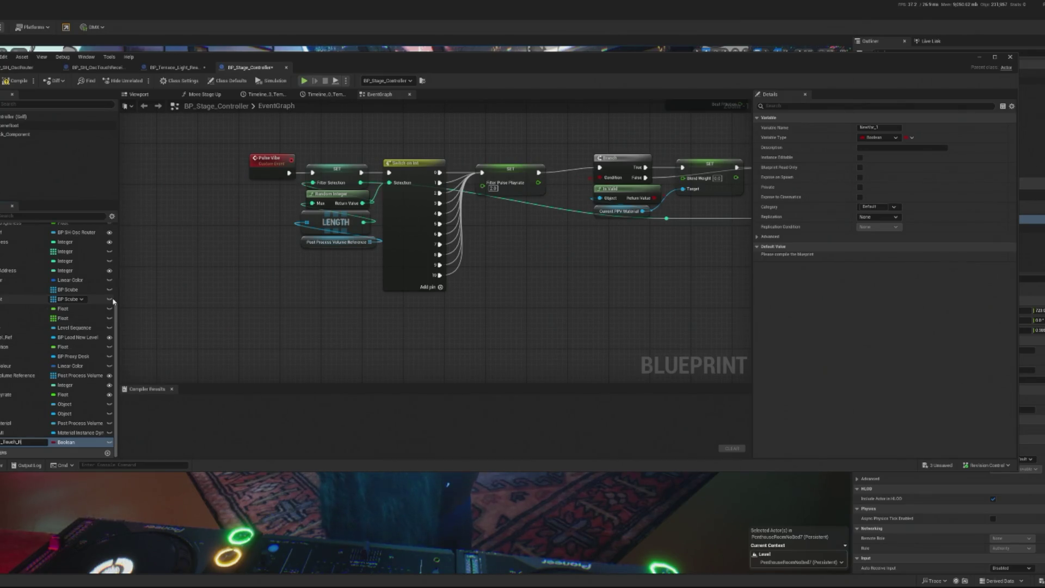
key("Return")
left_click(65, 442)
type("ti")
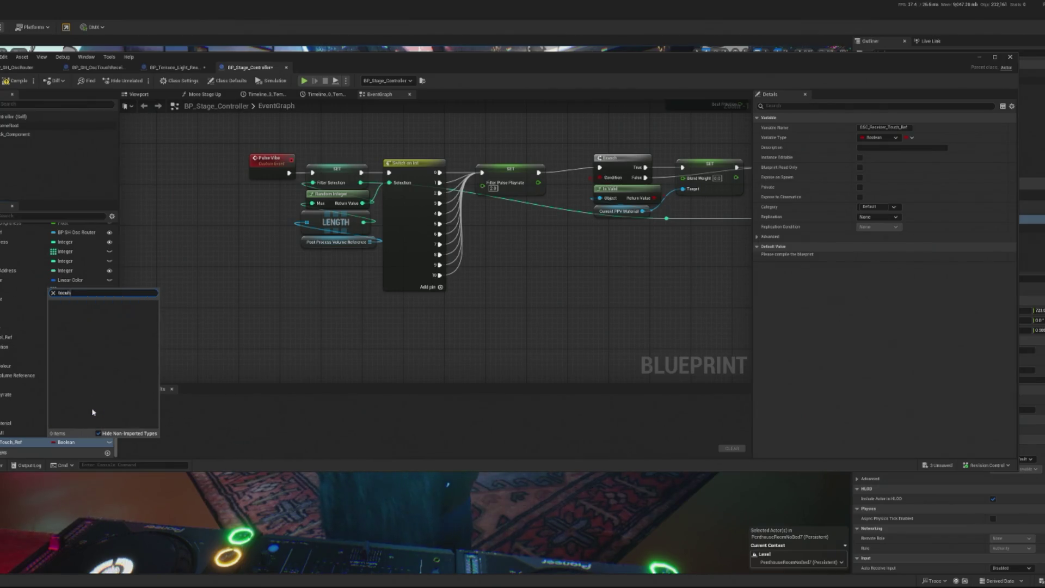
left_click(72, 293)
key("BackSpace")
key("BackSpace")
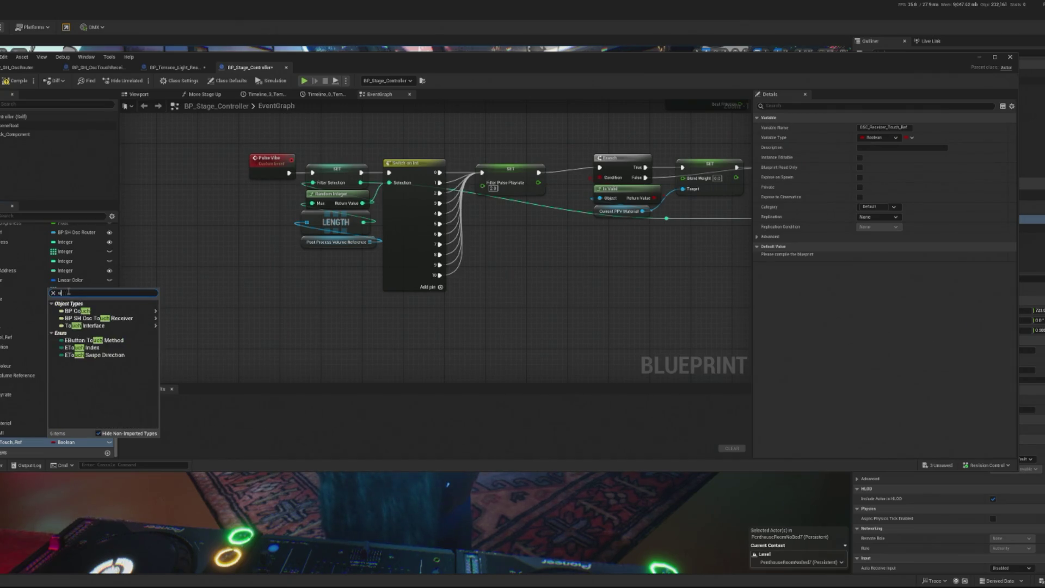
type("uch")
mouse_move(103, 318)
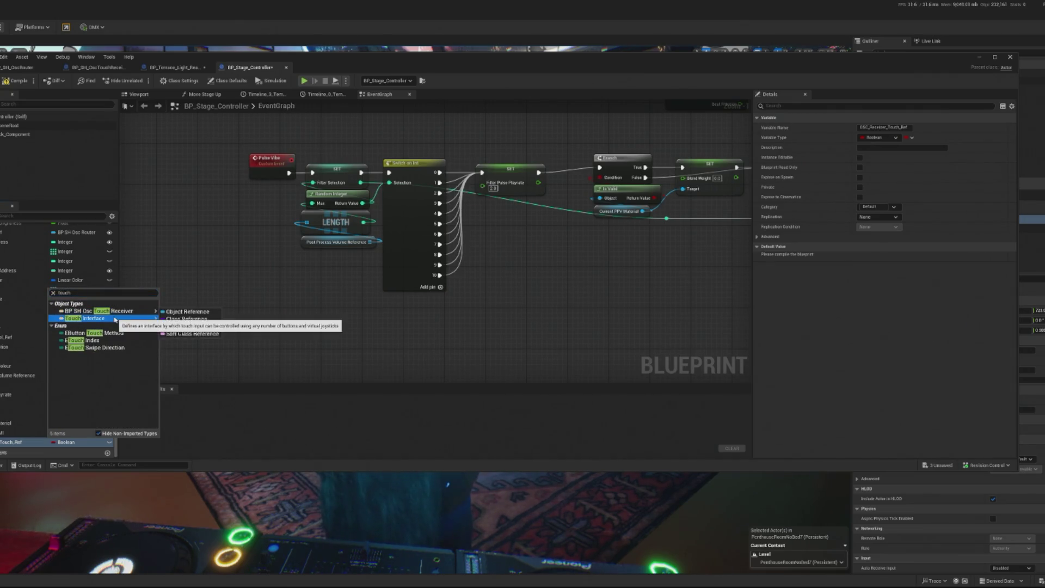
left_click(177, 319)
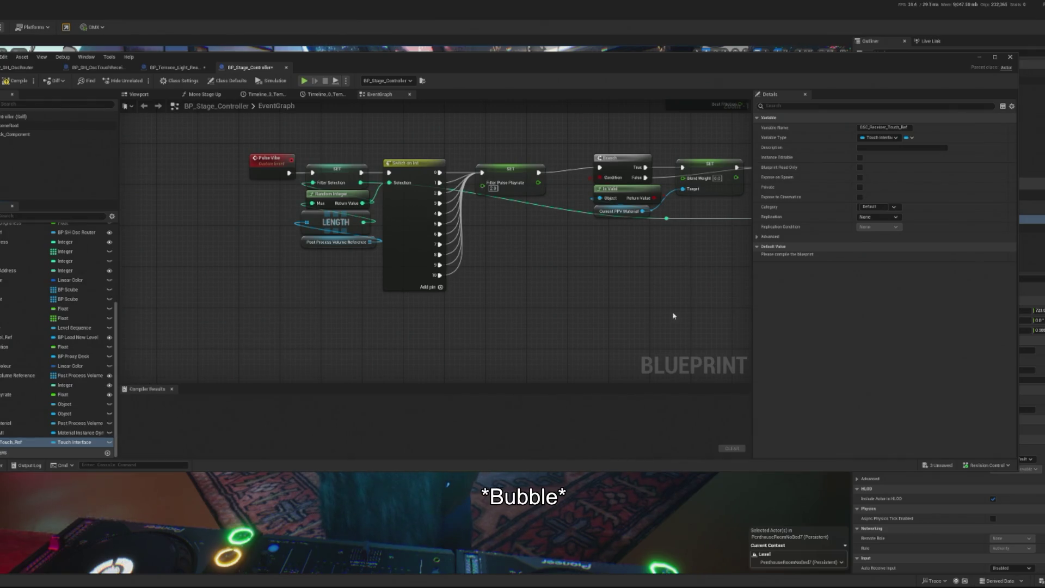
key("F7")
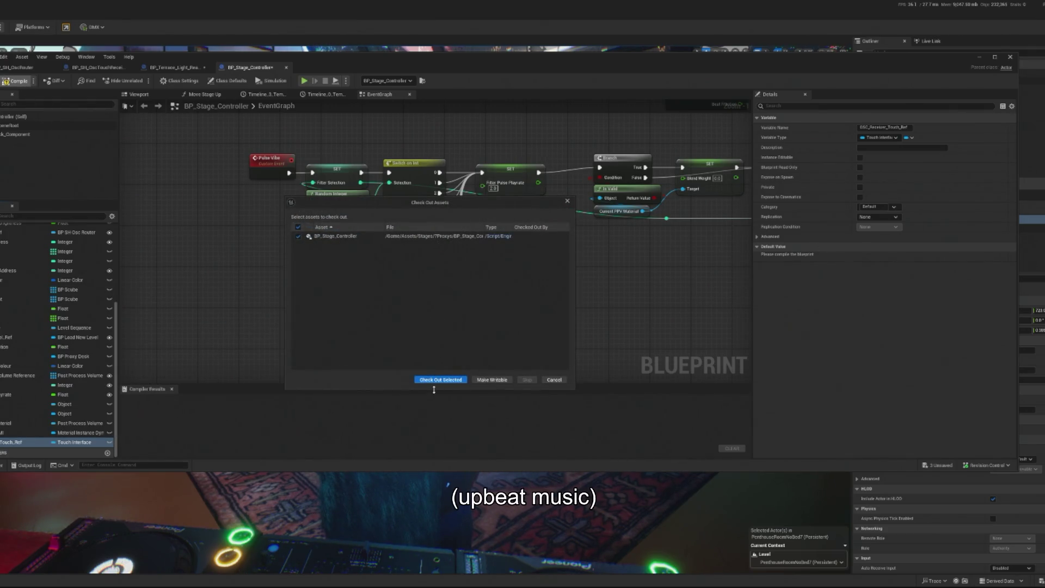
left_click(435, 381)
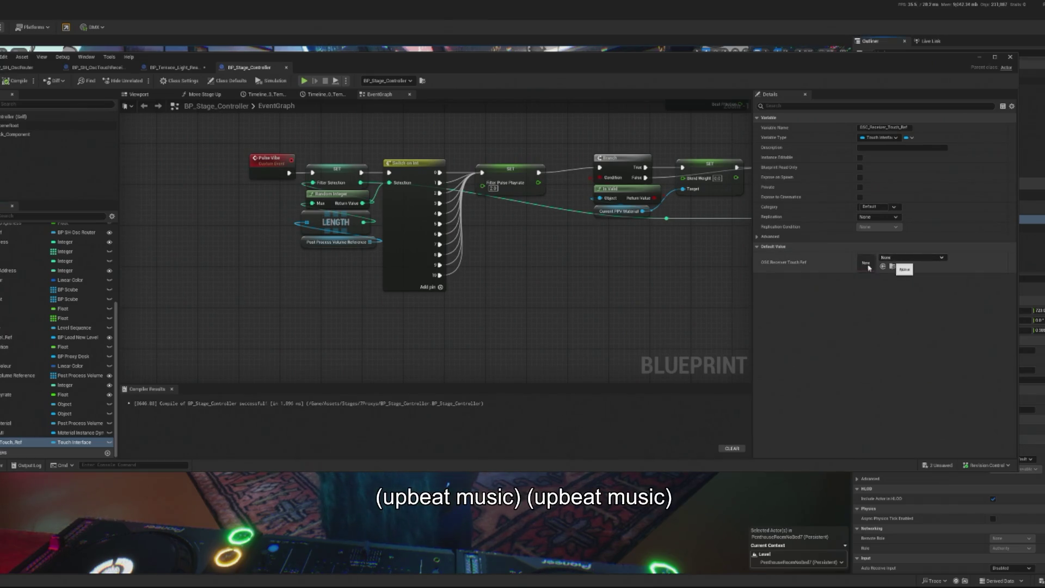
Change OSC_Receiver_Touch_Ref to a BP SH Osc Touch Receiver object reference and recompile
left_click(85, 443)
type("touch")
mouse_move(112, 276)
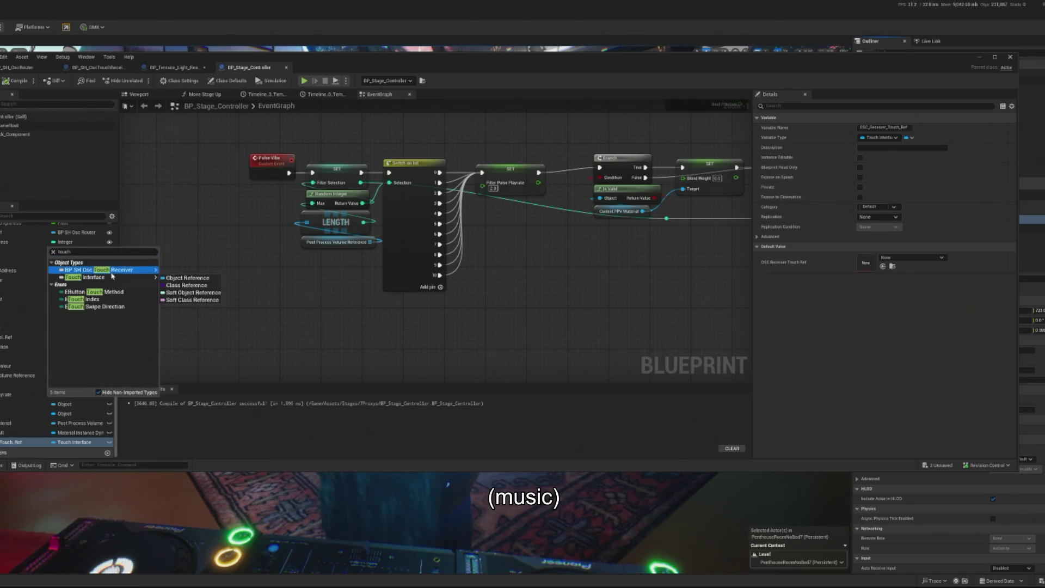
left_click(187, 278)
left_click(16, 81)
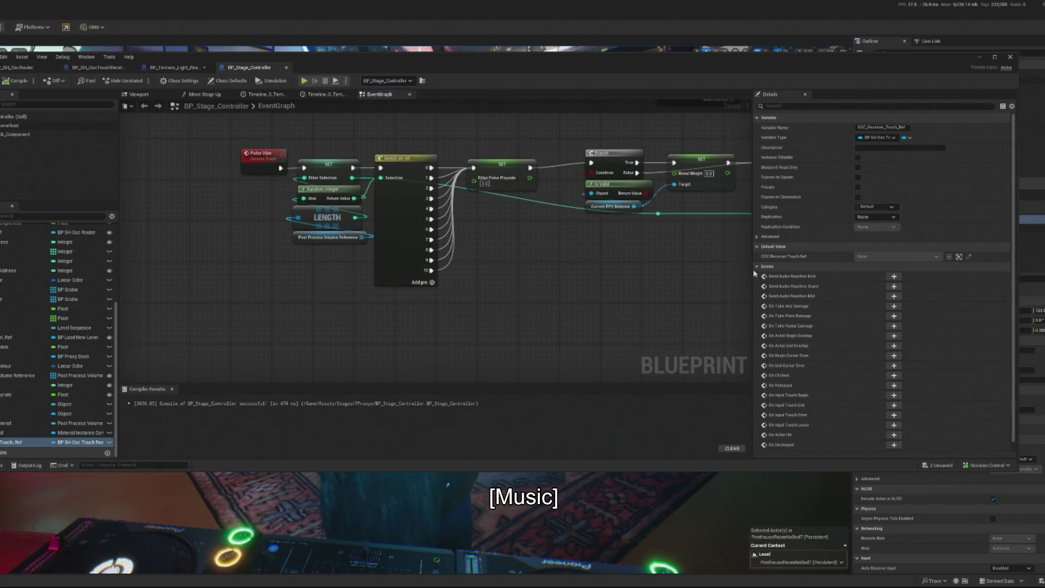
Add a Send Audio Reactive Mid event for OSC_Receiver_Touch_Ref and position it near the Pulse Vibe nodes
left_click(894, 297)
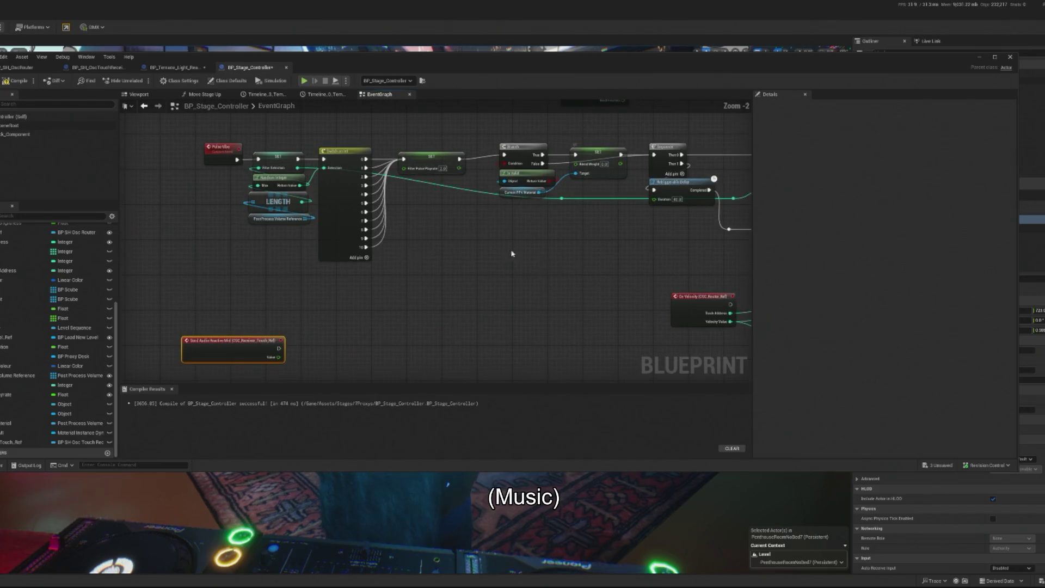
scroll(531, 250, "up", 1)
left_click(521, 173)
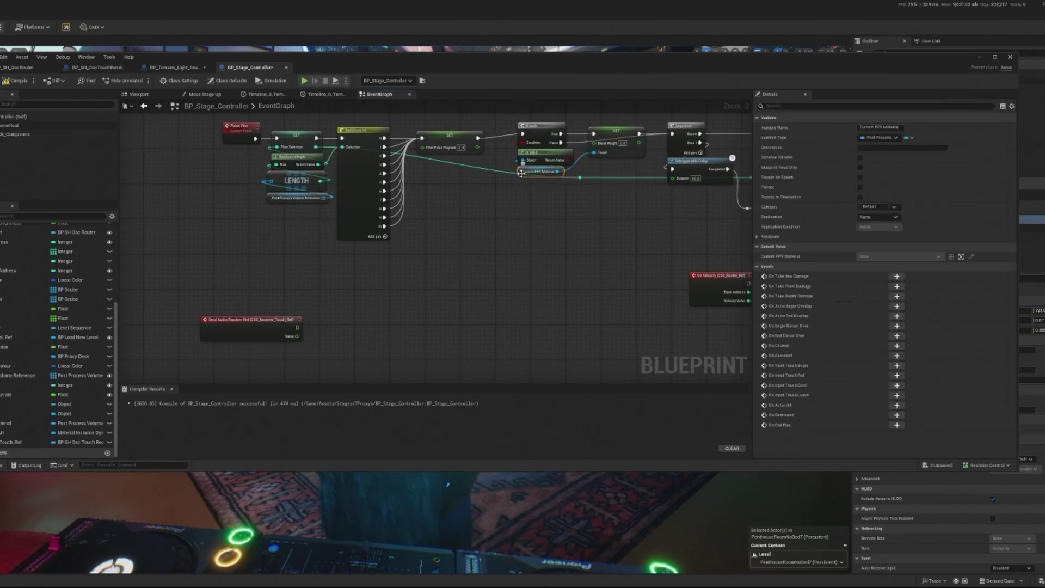
left_click_drag(521, 173, 508, 194)
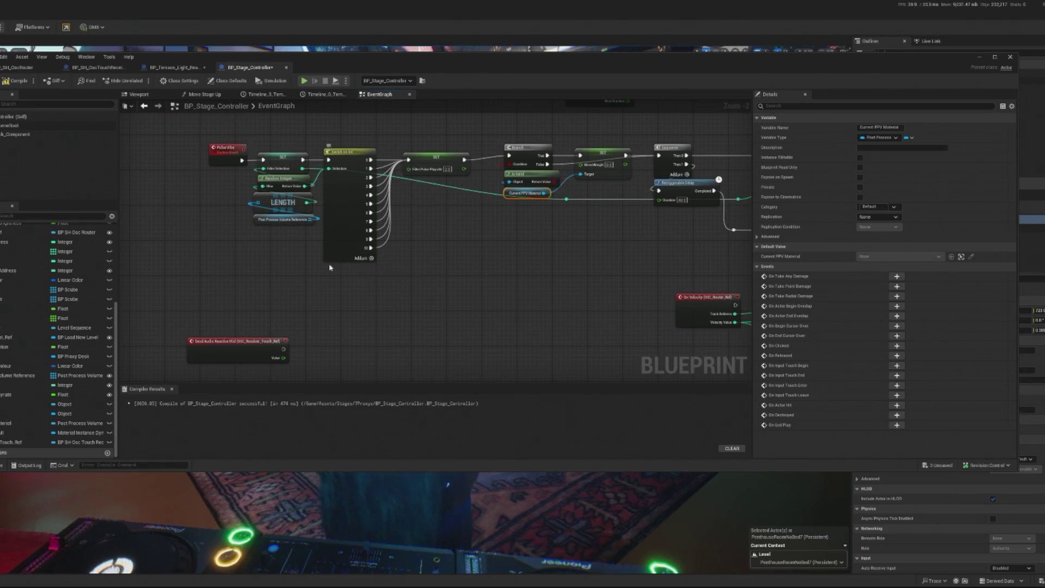
scroll(329, 267, "up", 1)
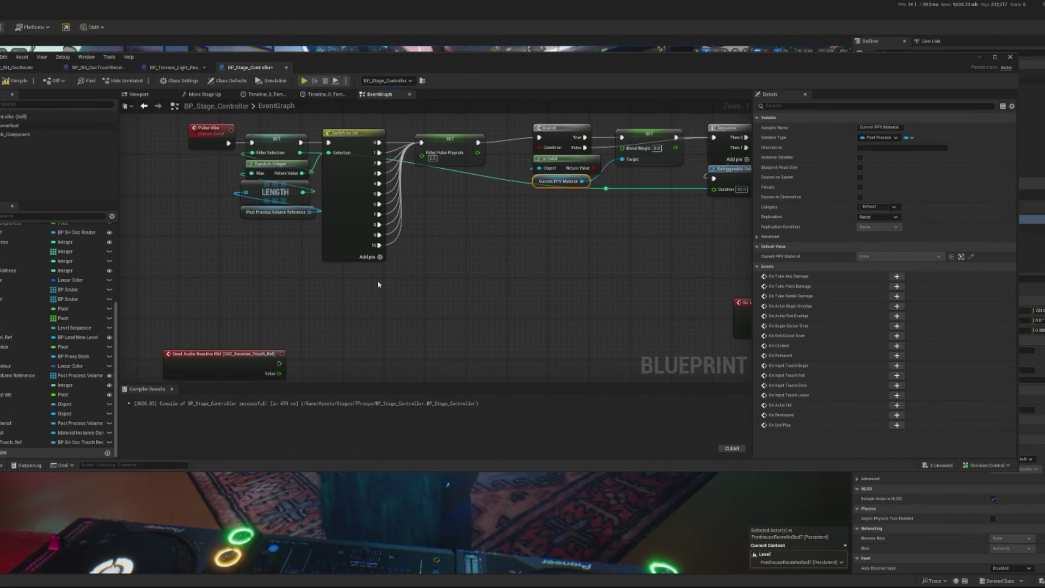
mouse_move(505, 248)
left_mouse_down()
mouse_move(403, 315)
mouse_move(526, 159)
left_mouse_up()
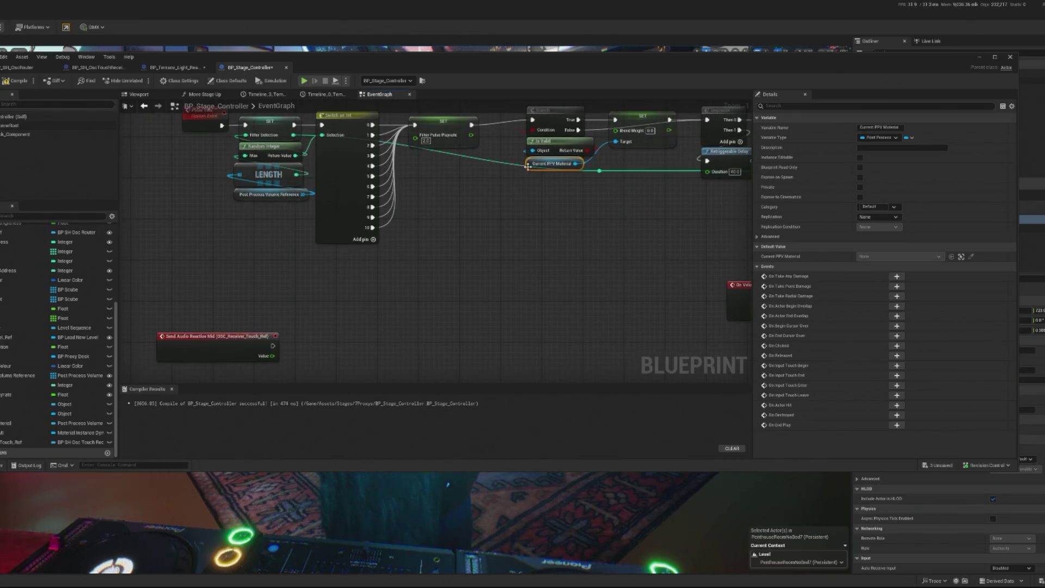
left_click_drag(296, 332, 298, 310)
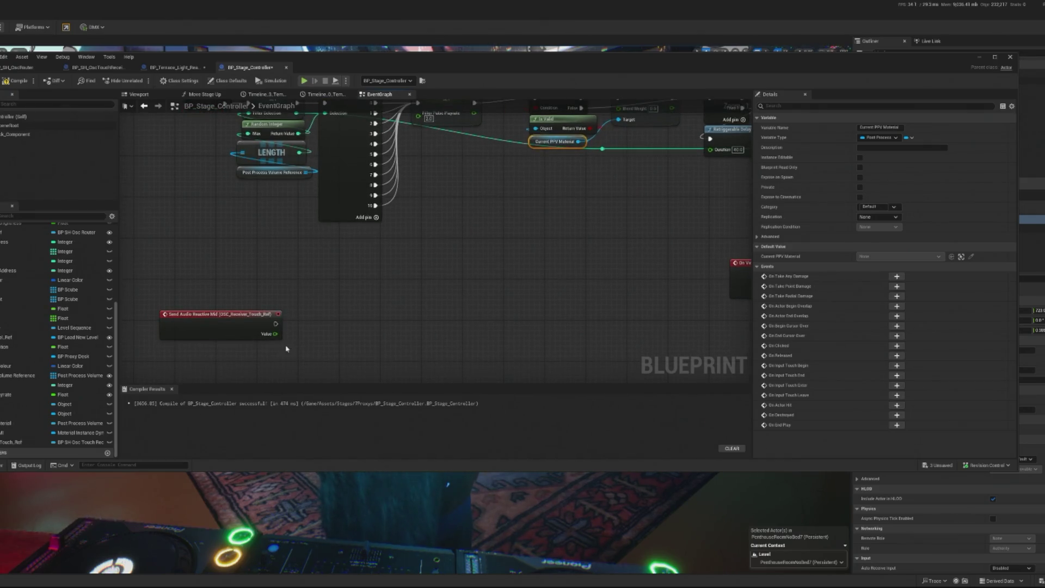
left_click_drag(363, 294, 350, 331)
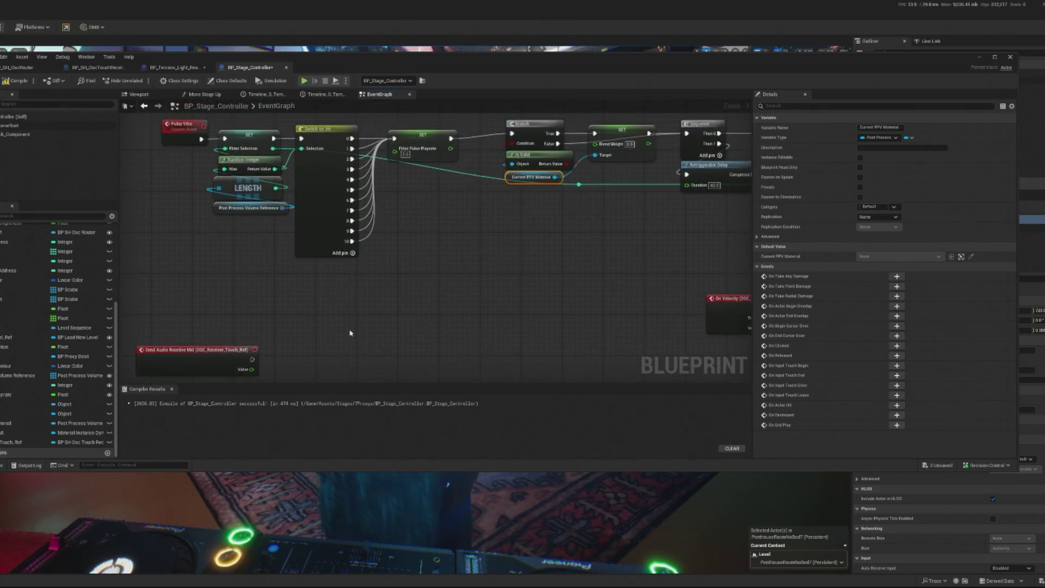
left_click_drag(200, 349, 224, 333)
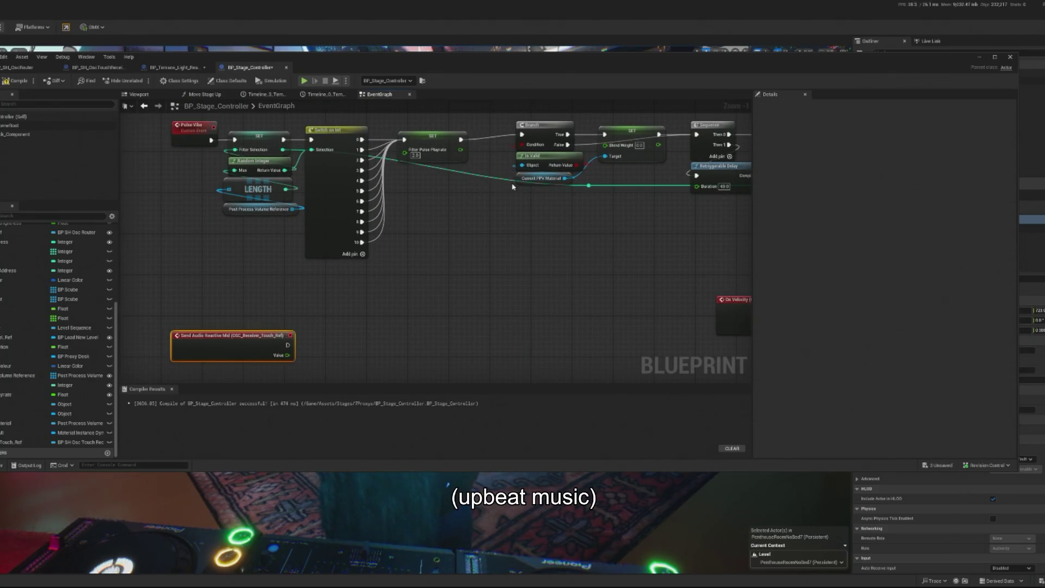
Duplicate the Current PPV Material getter and place the copy beside the Send Audio Reactive Mid event
left_click(542, 178)
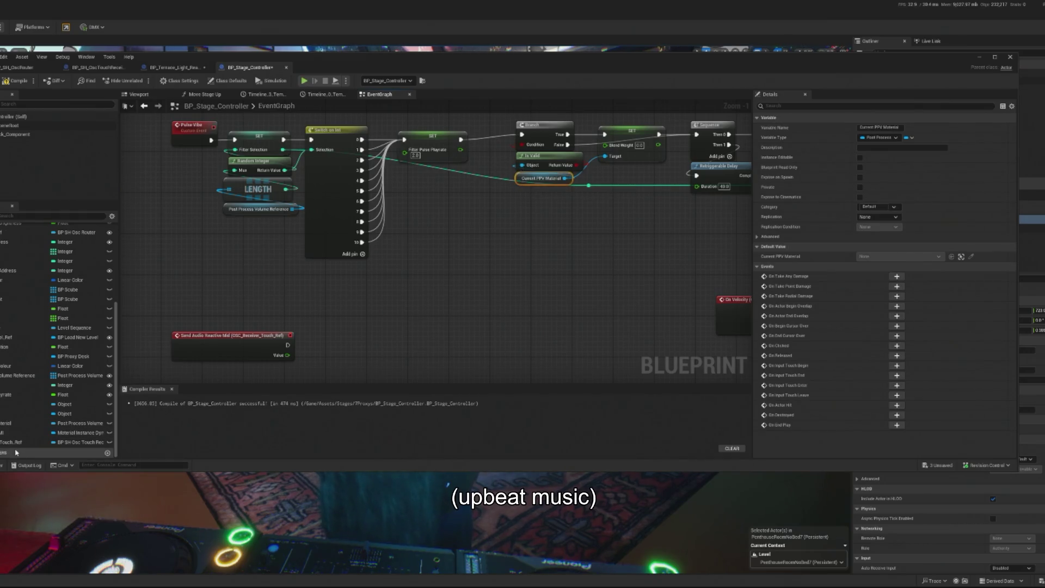
left_click_drag(642, 157, 596, 203)
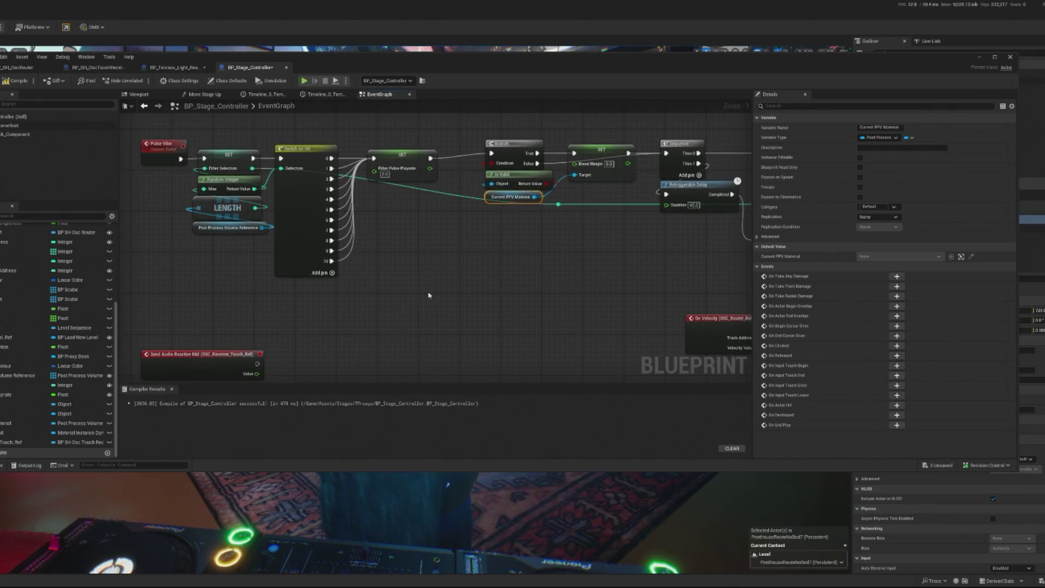
left_click_drag(434, 294, 458, 266)
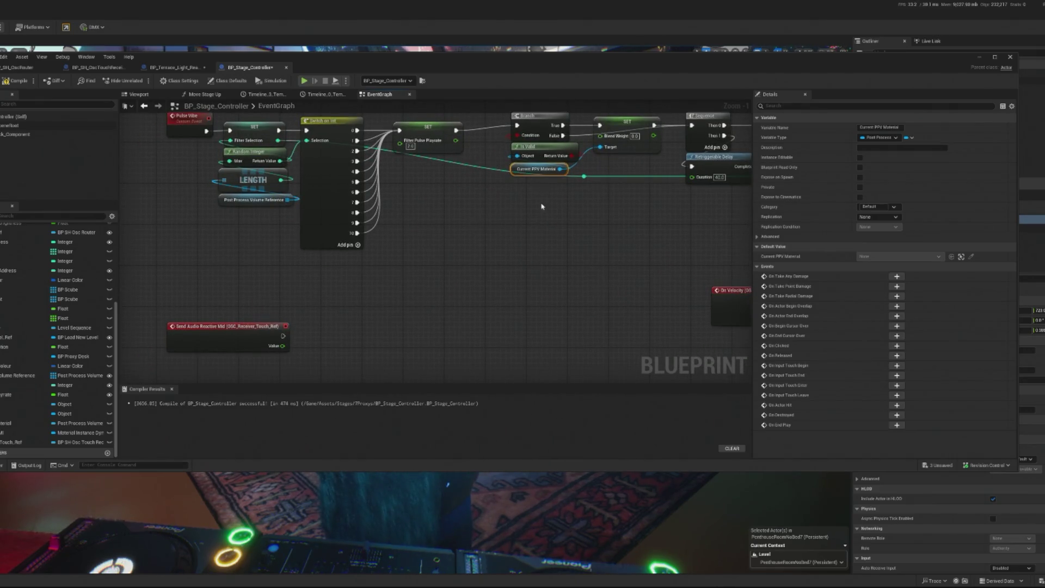
key("ctrl+w")
mouse_move(467, 308)
left_mouse_down()
mouse_move(299, 370)
mouse_move(320, 352)
left_mouse_up()
Add a SET Blend Weight node, then try and remove a Multiply node on Value
type("set b")
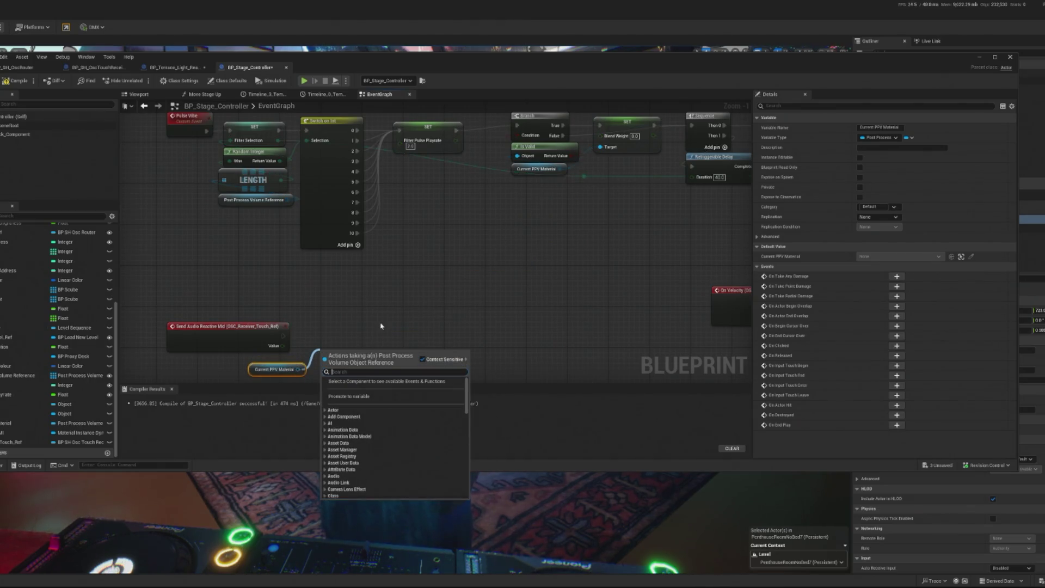
type("lend")
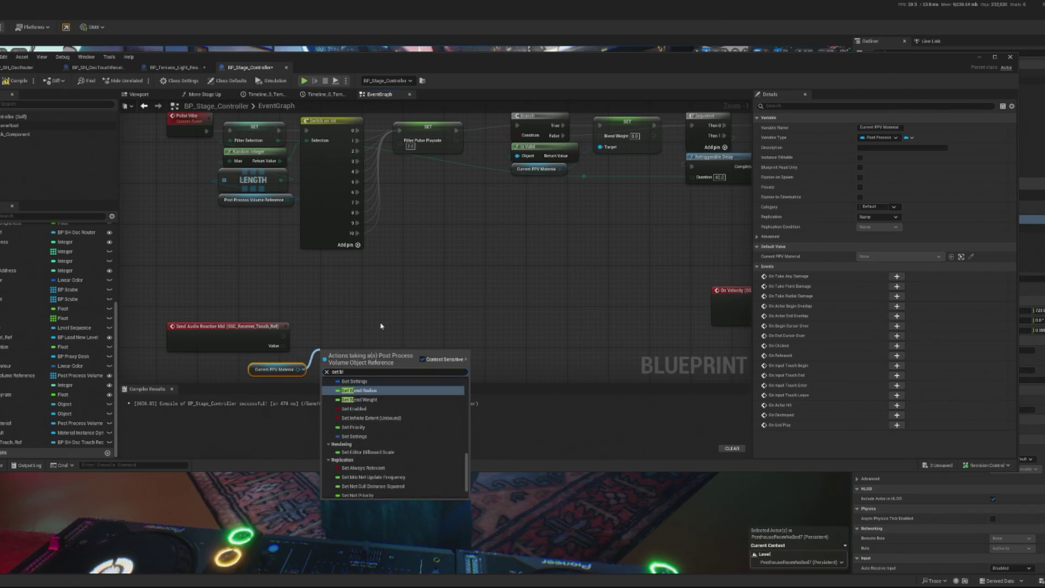
left_click(387, 423)
left_click_drag(341, 344, 371, 337)
left_click_drag(282, 346, 312, 348)
type("mult")
left_click(340, 466)
left_click_drag(370, 339, 422, 333)
left_click_drag(339, 345, 335, 338)
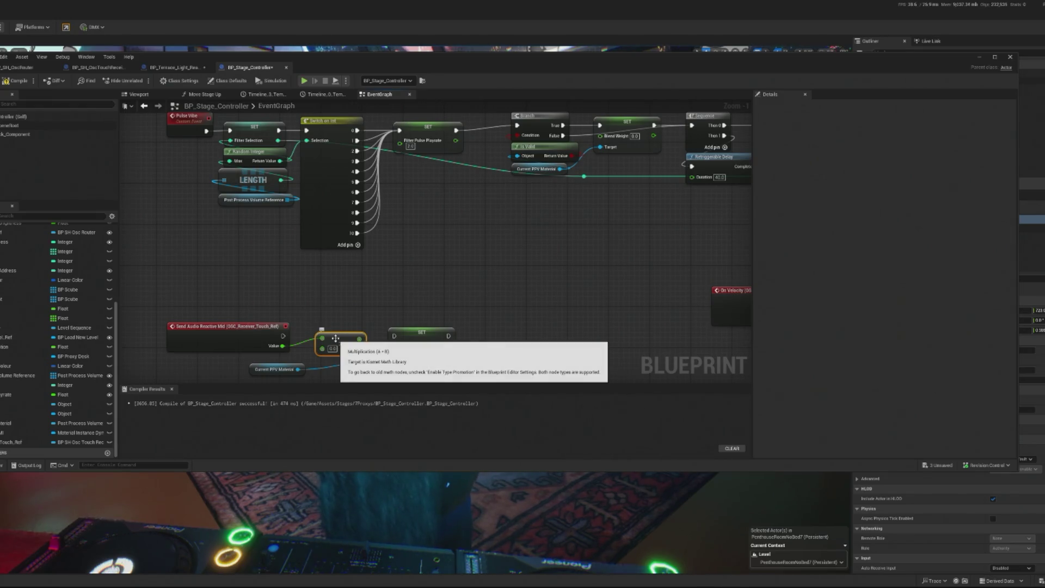
key("Delete")
Try a Map Range Clamped node after the event's Value, then delete it
right_click(336, 340)
left_click_drag(282, 345, 309, 327)
type("map")
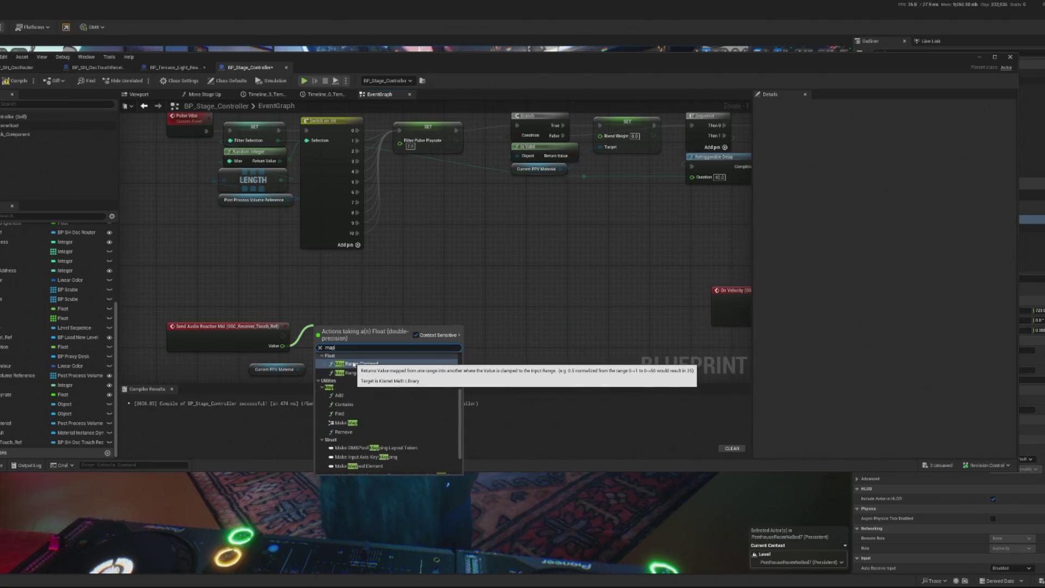
type("r")
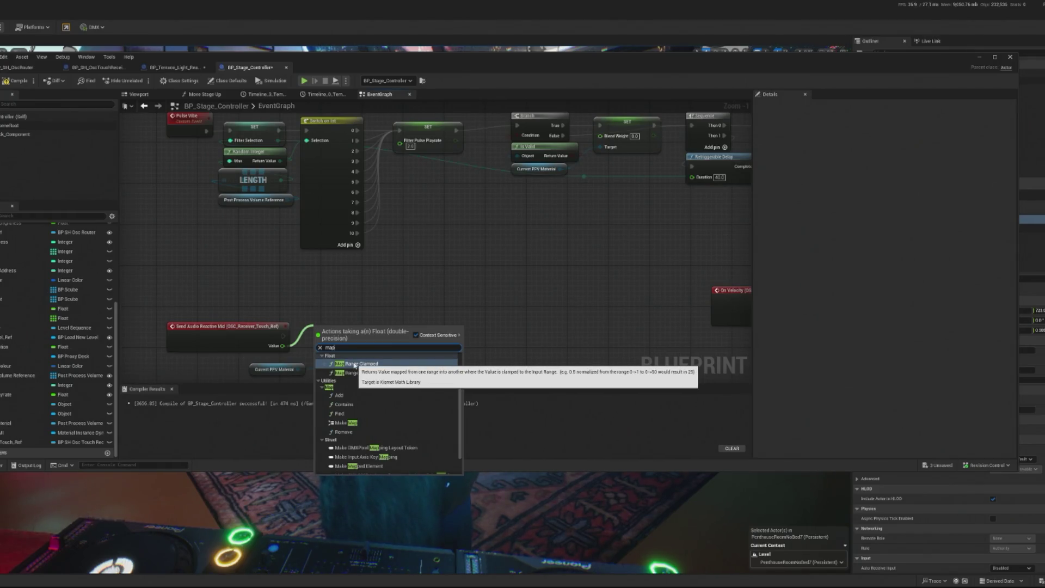
left_click(354, 364)
left_click_drag(627, 121, 468, 327)
scroll(402, 287, "up", 1)
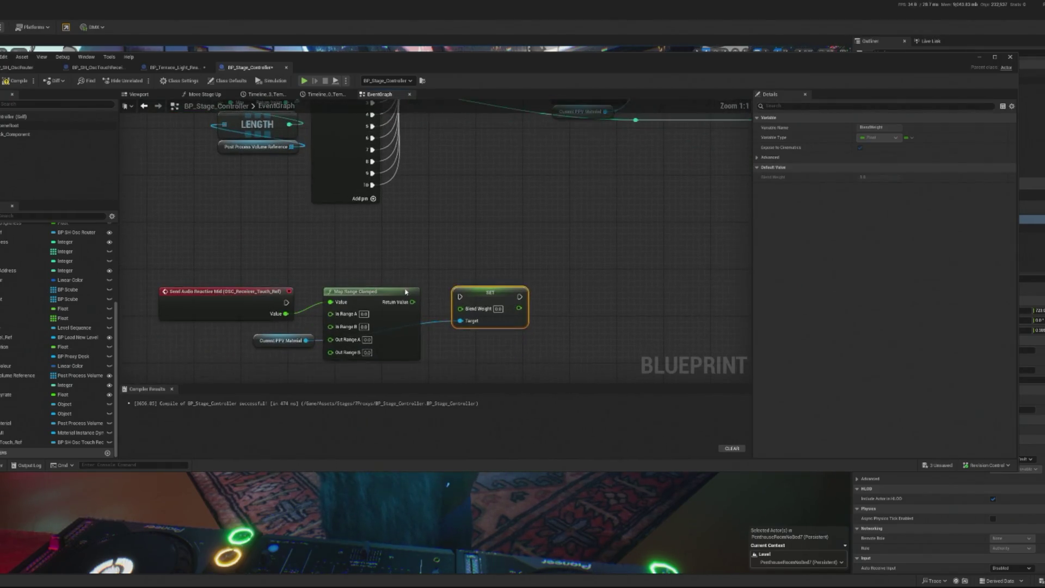
left_click_drag(376, 292, 374, 257)
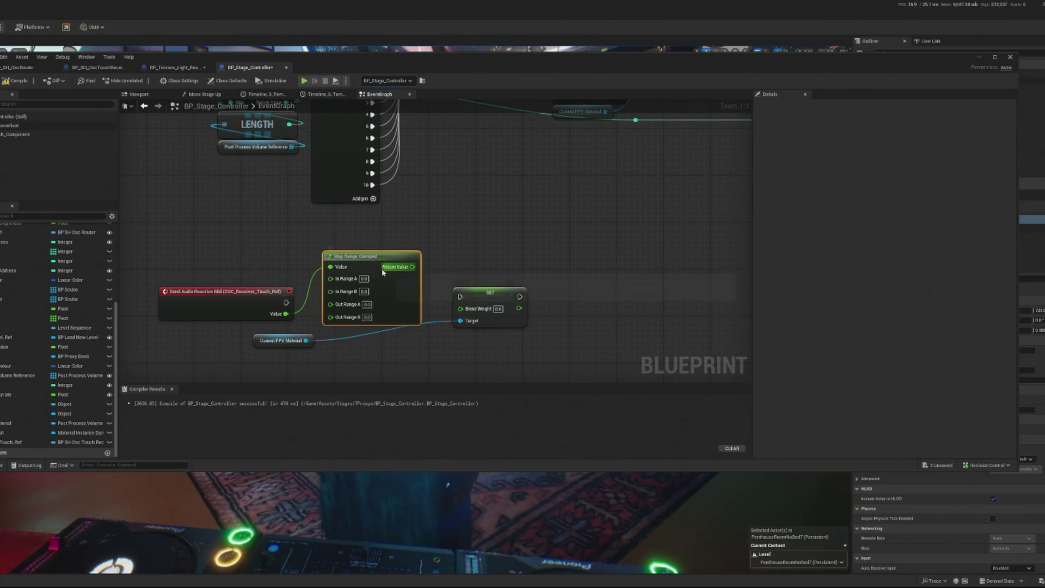
key("Delete")
Wire the mid event's execution and Value directly into SET Blend Weight
left_click_drag(286, 303, 460, 297)
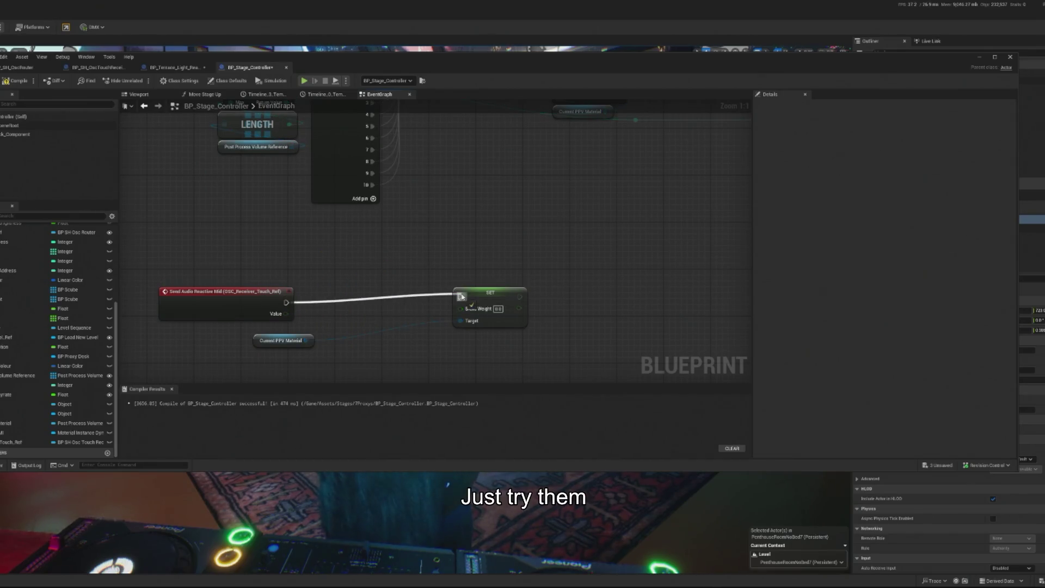
mouse_move(286, 314)
left_mouse_down()
mouse_move(466, 306)
mouse_move(419, 300)
left_mouse_up()
scroll(392, 297, "down", 1)
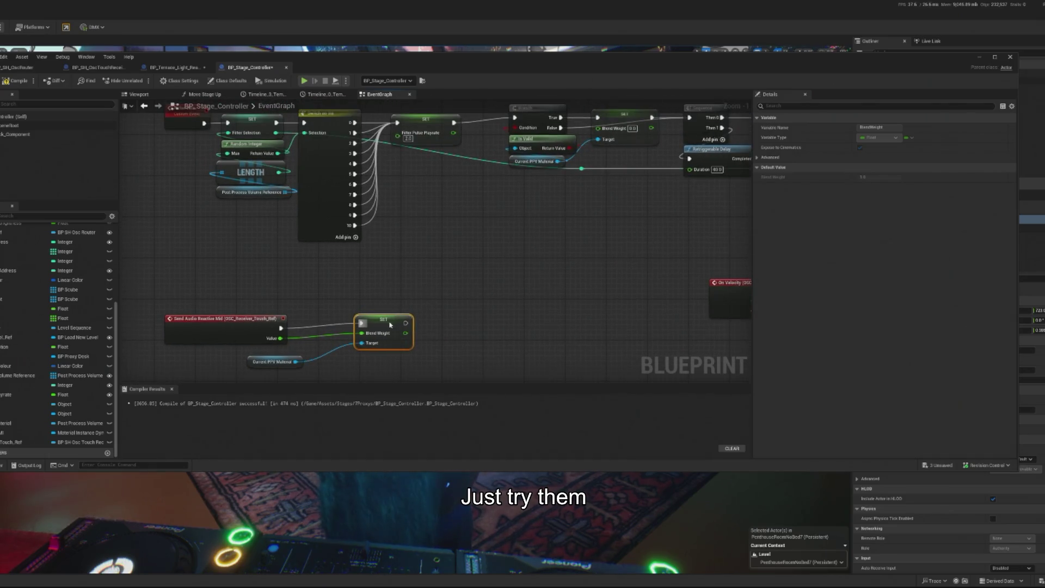
scroll(376, 298, "down", 1)
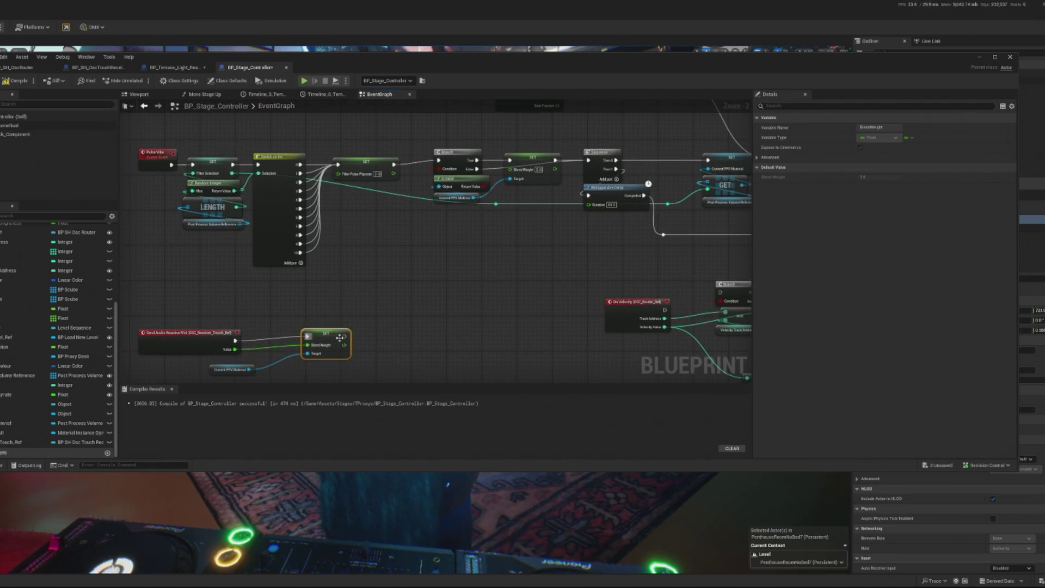
left_click_drag(234, 378, 250, 362)
Compile the blueprint and minimize the editor to return to the level
left_click(16, 81)
scroll(14, 302, "up", 3)
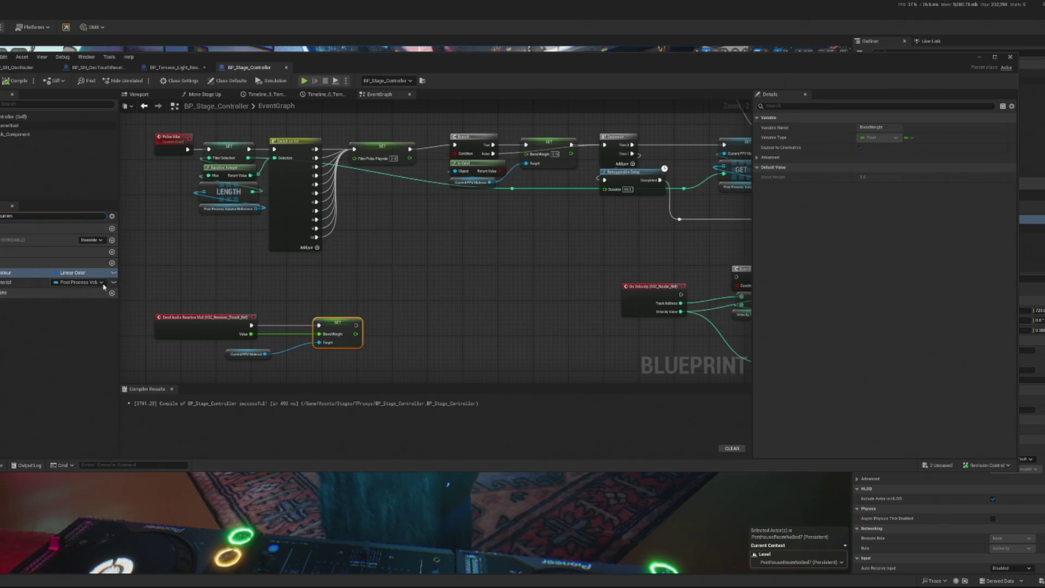
left_click(27, 272)
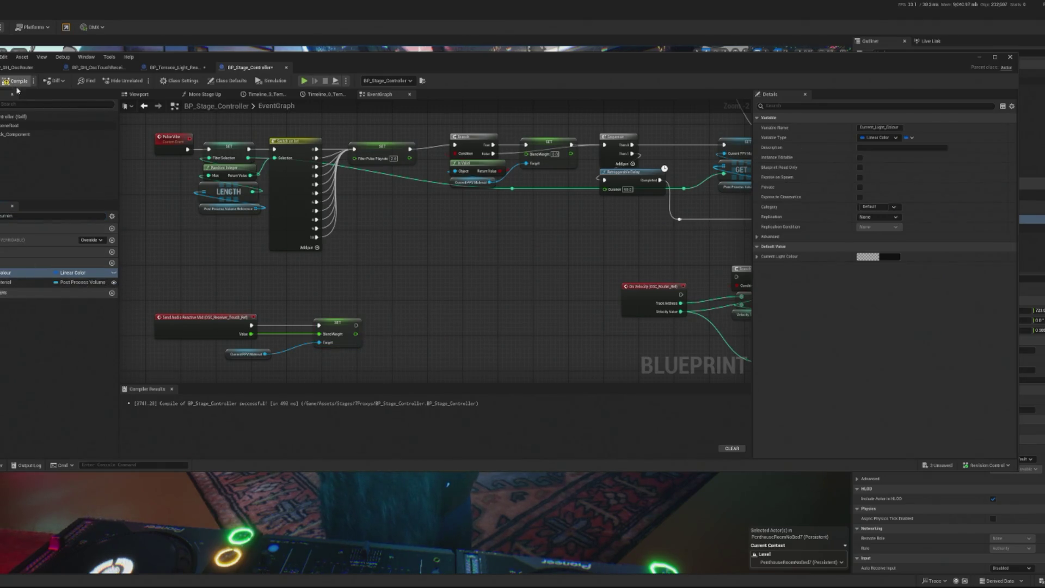
left_click(979, 57)
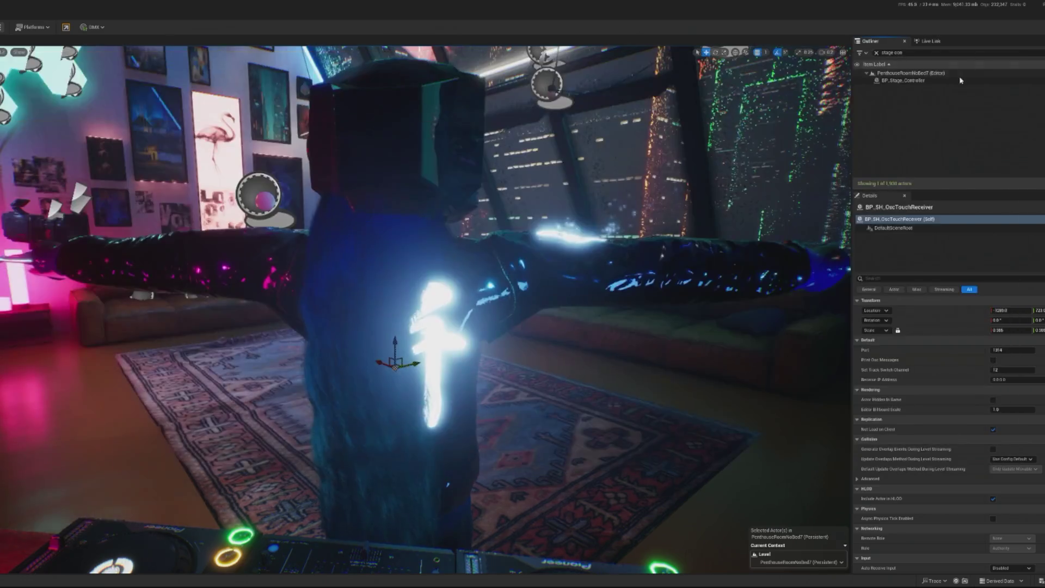
Assign PostProcessVolumeCyberpunk as BP_Stage_Controller's Current PPV Material and run a brief play test
left_click(913, 82)
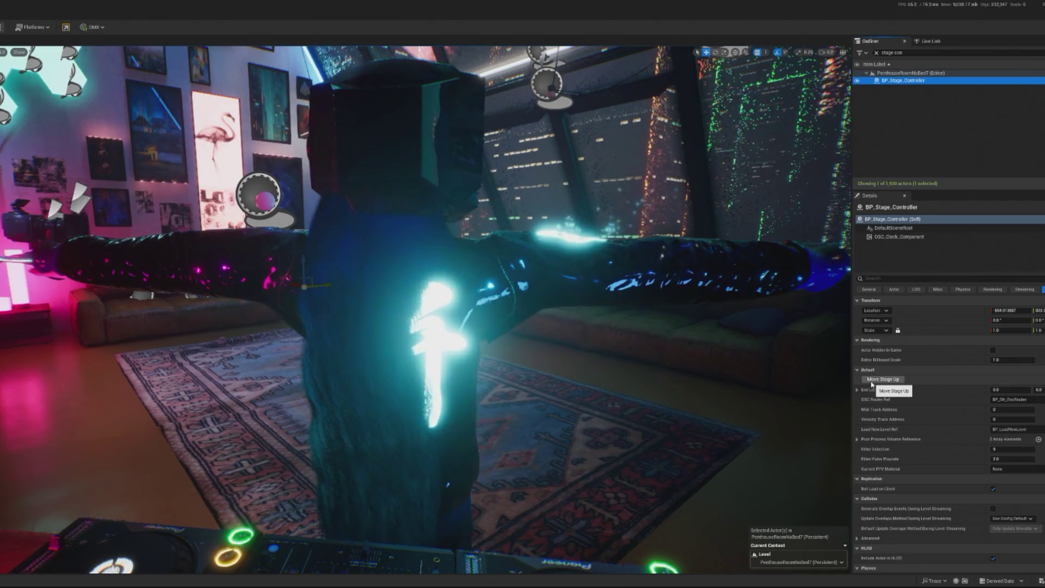
left_click(1012, 469)
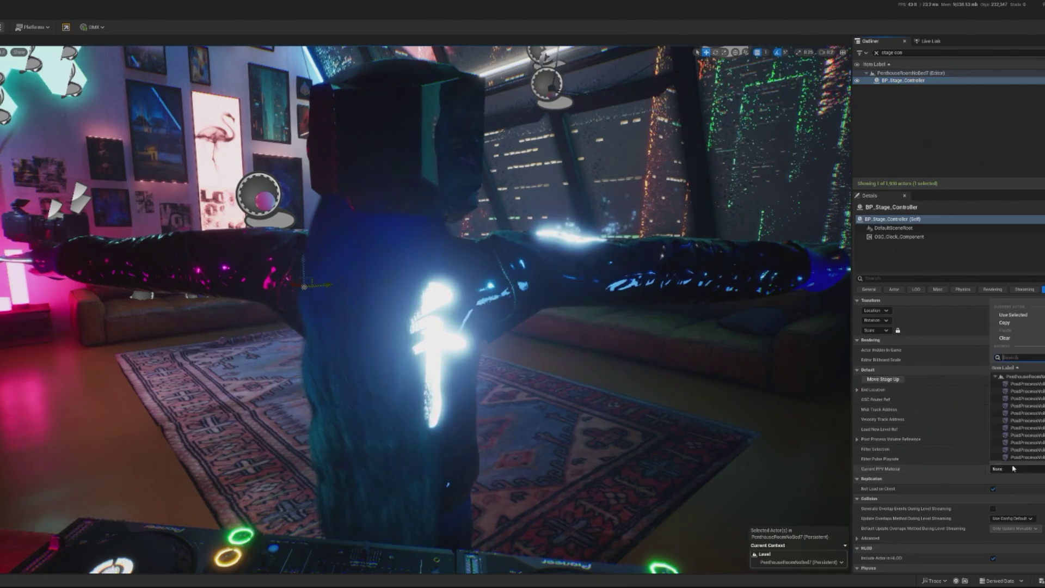
left_click(1020, 406)
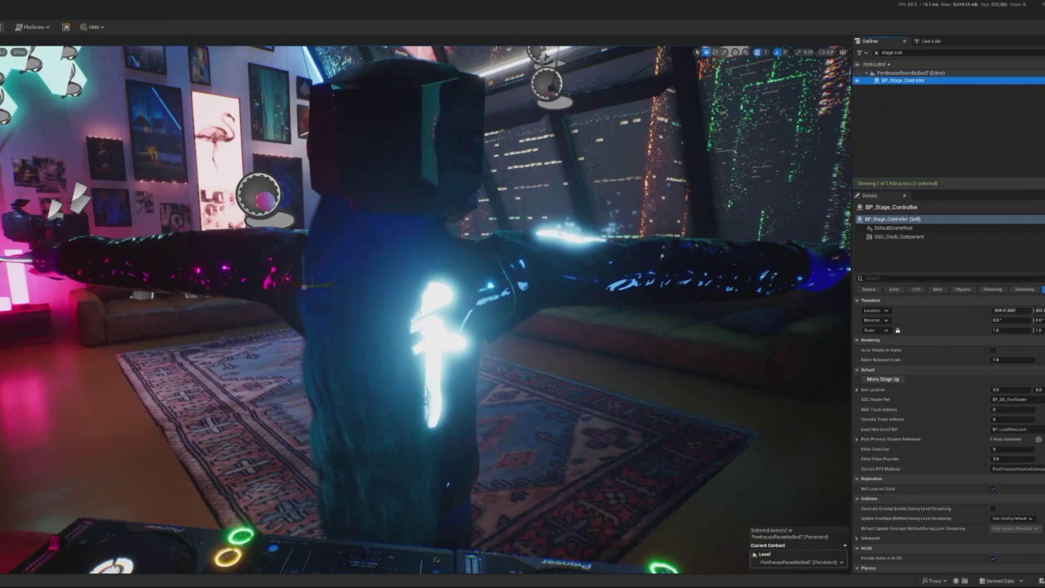
key("alt+p")
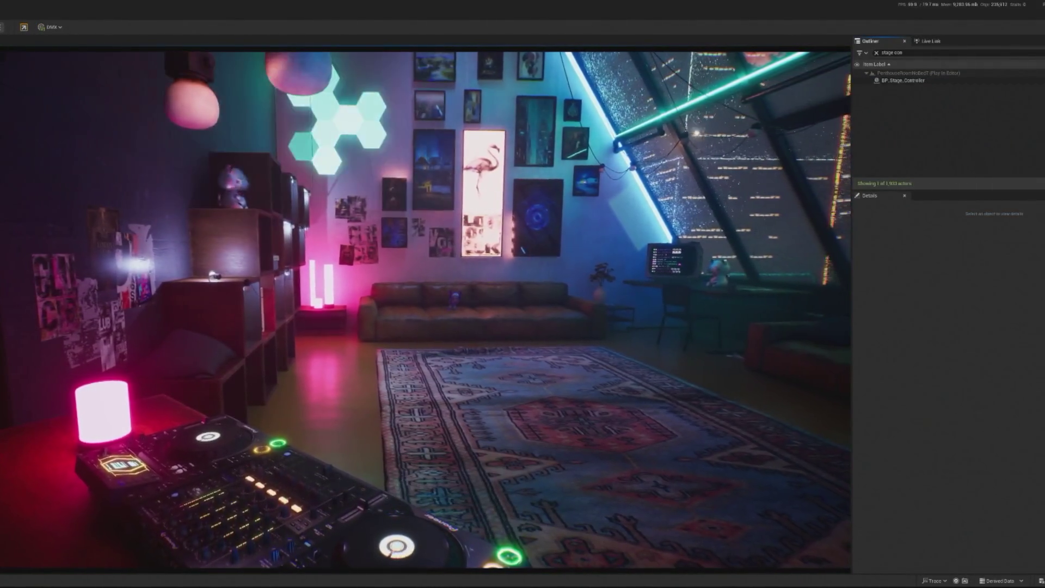
key("Escape")
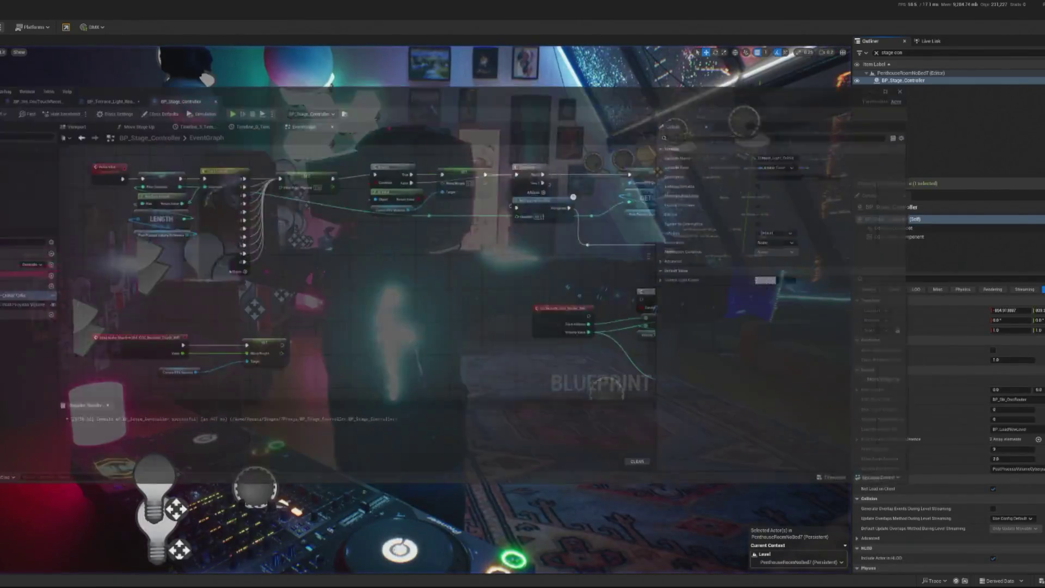
Insert a Multiply node scaling Value by 10.0 and feed its product into Blend Weight
scroll(486, 223, "down", 3)
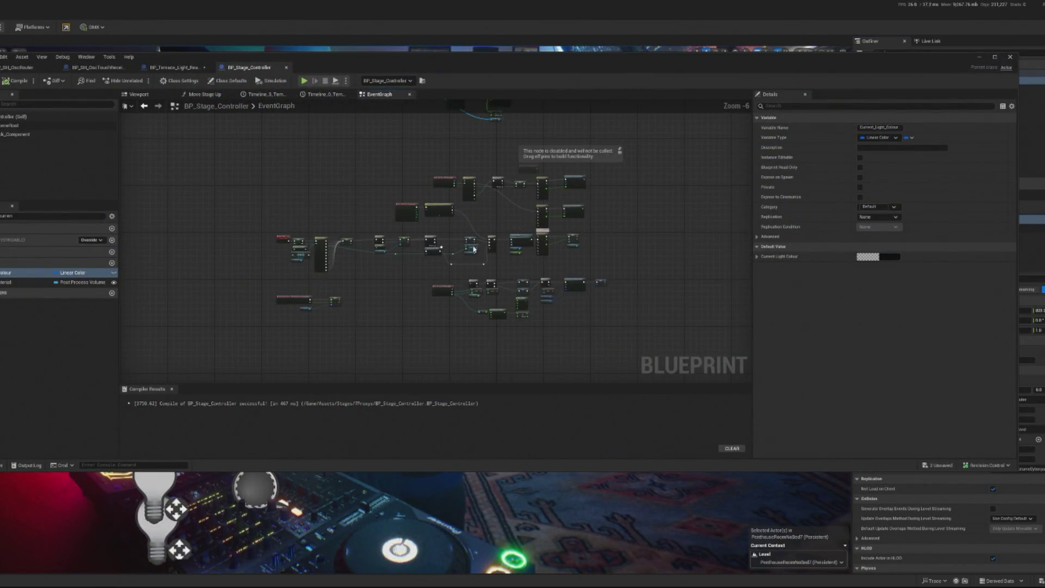
scroll(469, 249, "up", 7)
left_click_drag(552, 240, 251, 235)
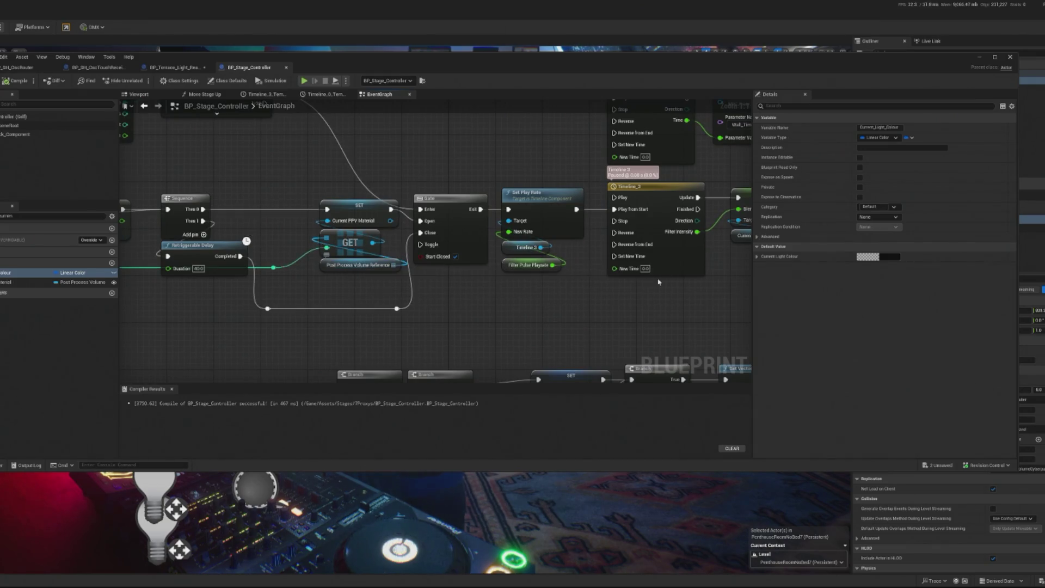
left_click_drag(496, 271, 636, 254)
mouse_move(482, 290)
left_mouse_down()
mouse_move(201, 303)
mouse_move(700, 269)
mouse_move(194, 277)
mouse_move(277, 274)
left_mouse_up()
type("mult")
left_click(303, 388)
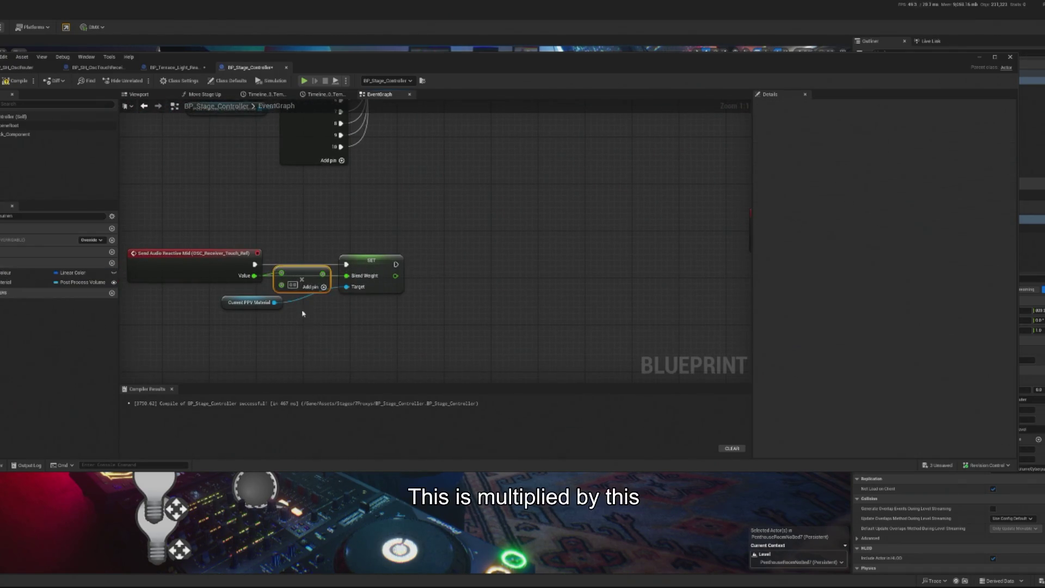
left_click(293, 284)
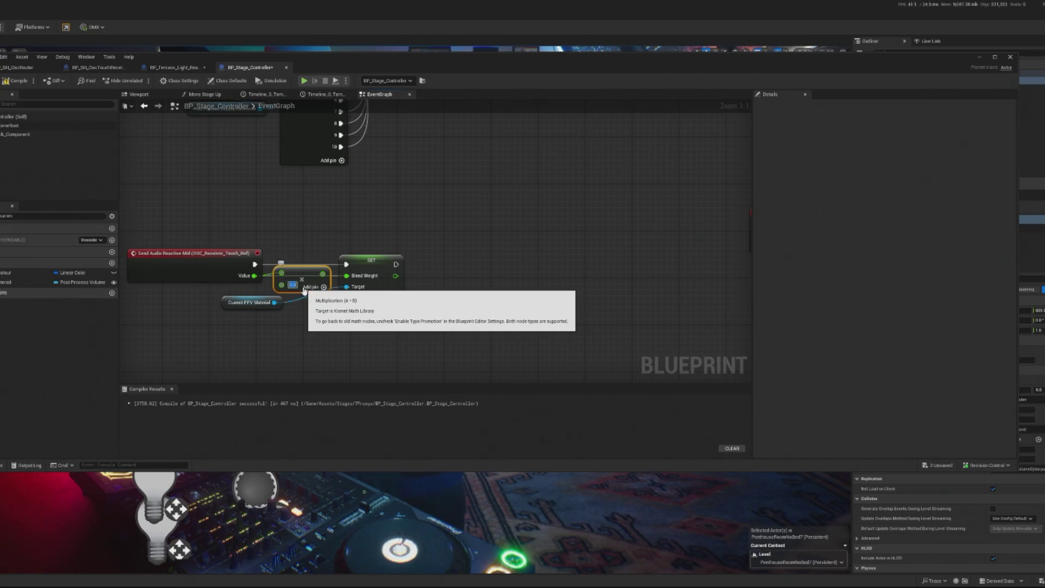
key("Return")
left_click_drag(326, 274, 355, 276)
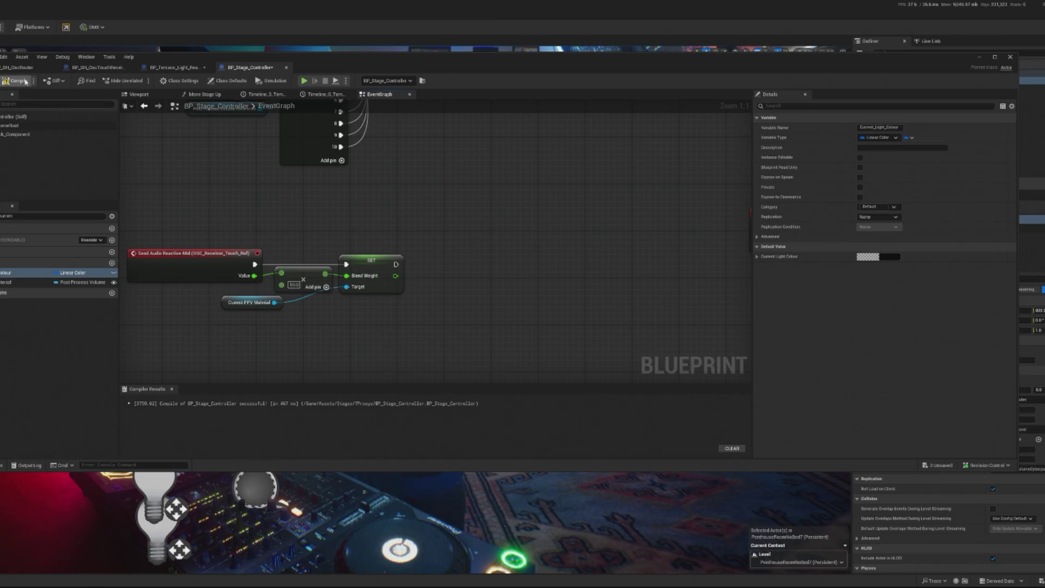
Compile the blueprint and minimize its editor to get back to the level
left_click(978, 56)
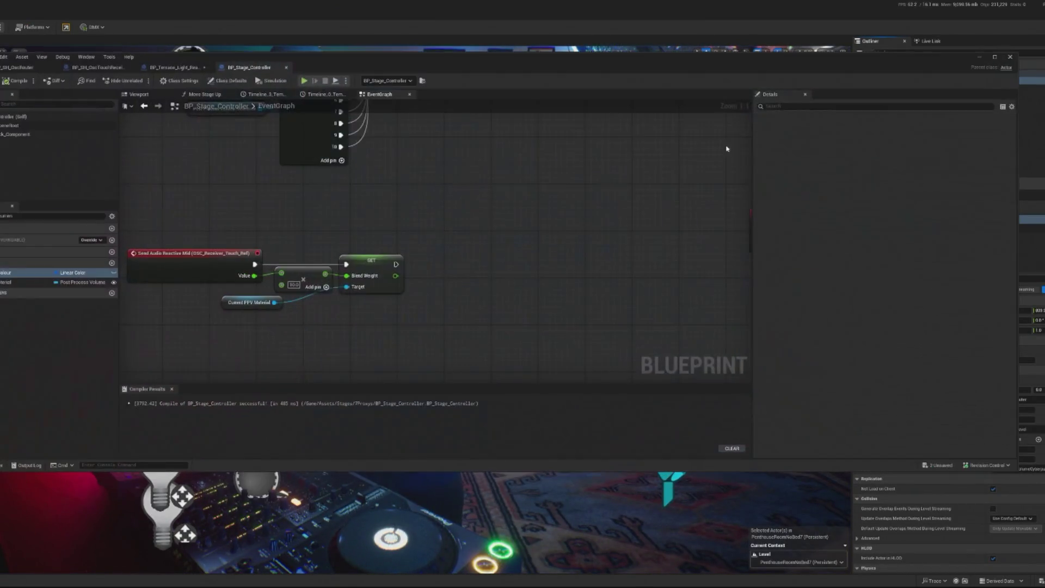
key("alt+Tab")
left_click(60, 283)
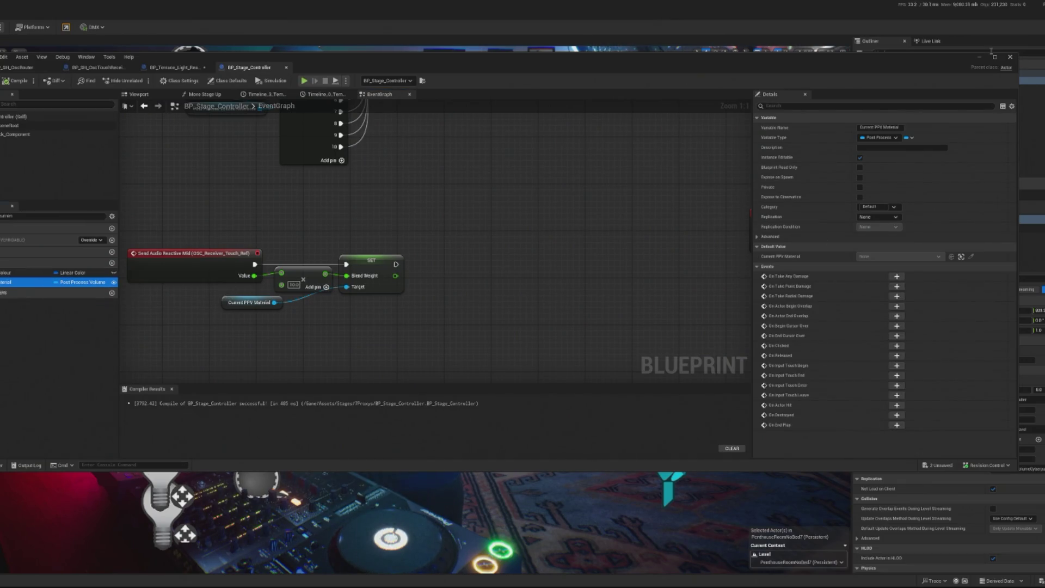
left_click_drag(161, 272, 248, 269)
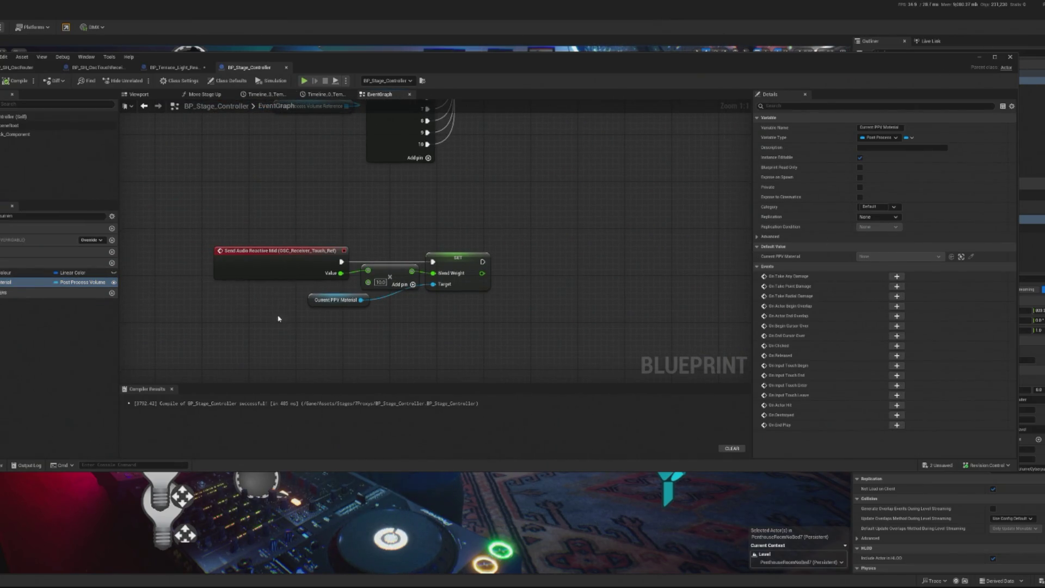
left_click(228, 264)
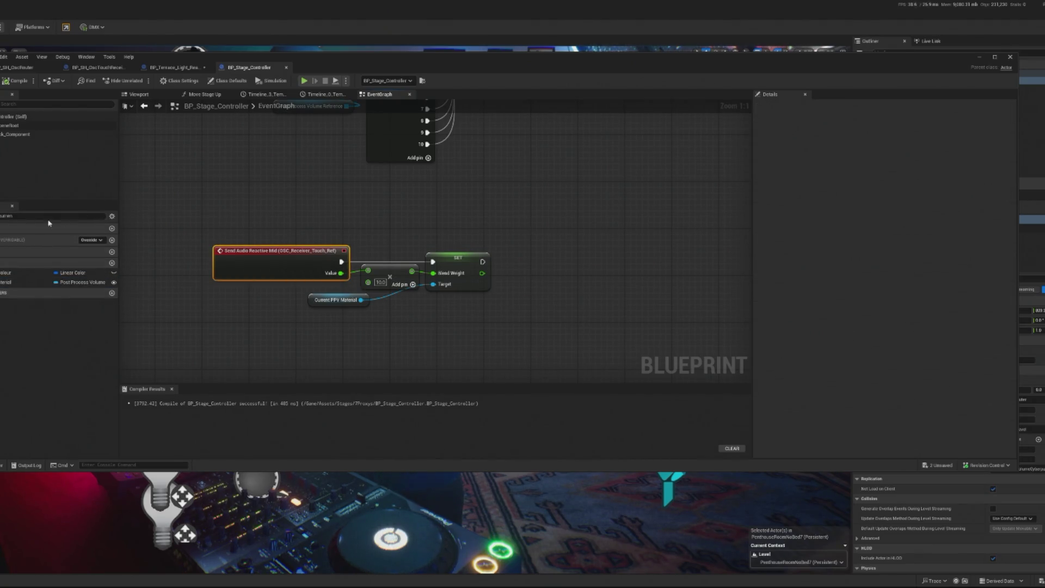
key("BackSpace")
key("BackSpace")
key("BackSpace")
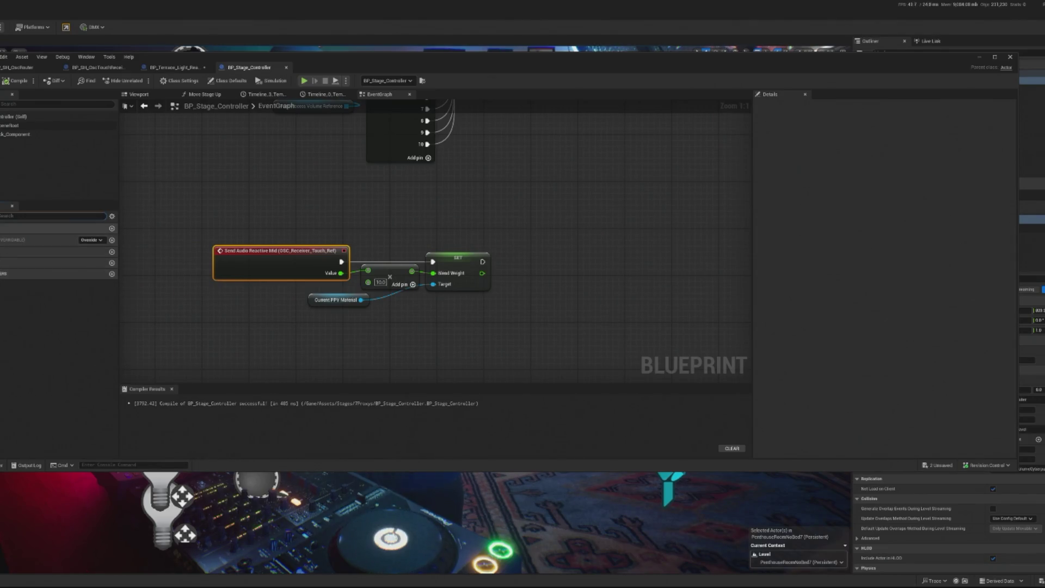
scroll(75, 383, "down", 2)
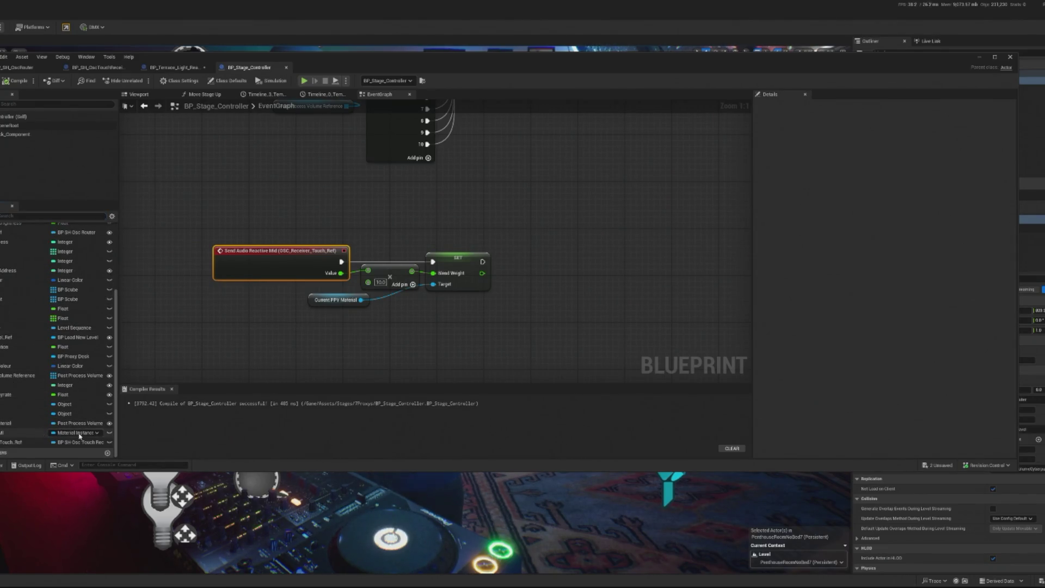
left_click(22, 83)
left_click_drag(974, 53, 912, 54)
left_click(918, 60)
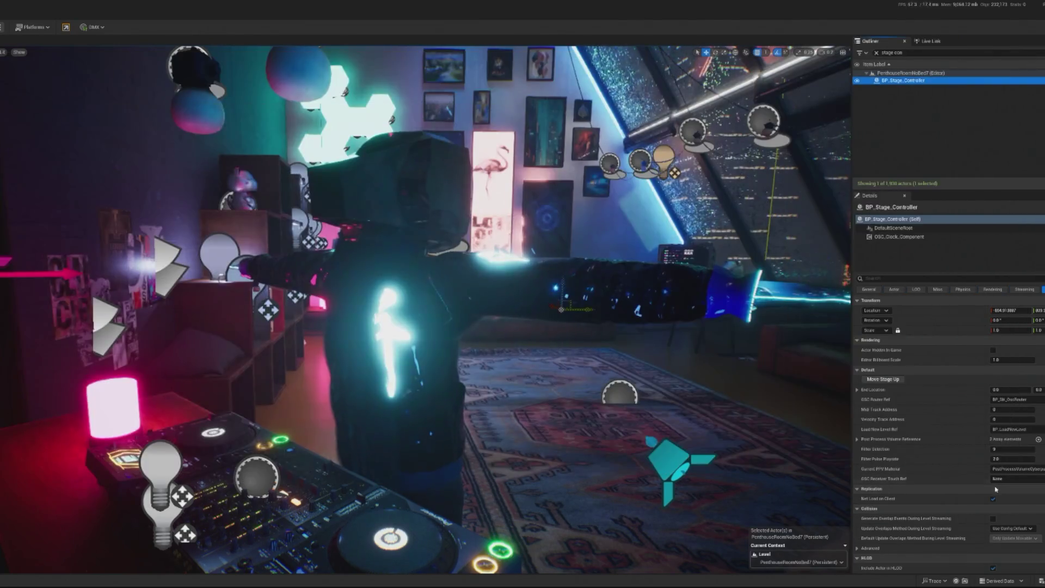
Run a quick play test of the level with the current setup
left_click(1005, 480)
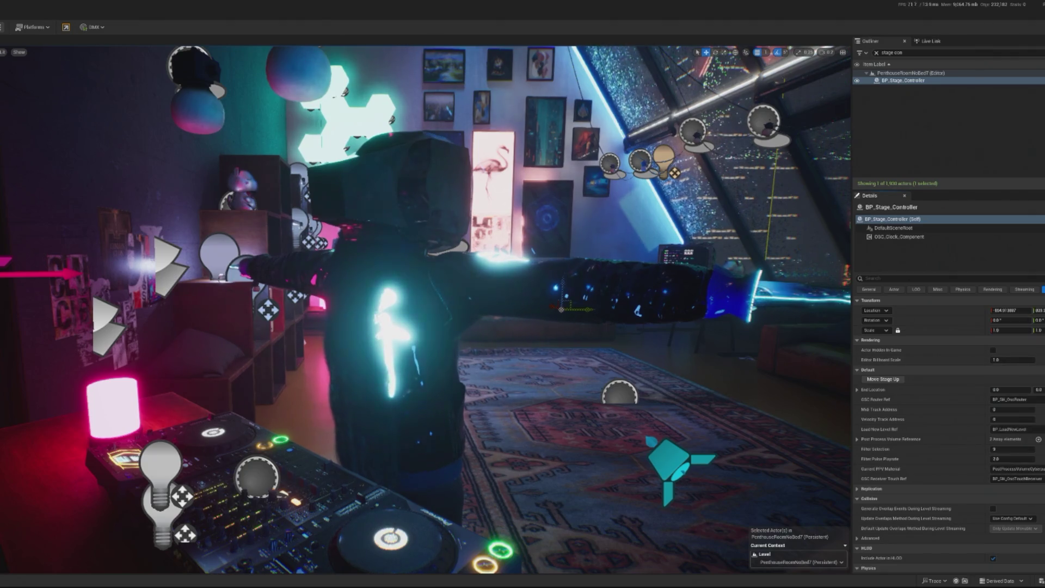
key("alt+p")
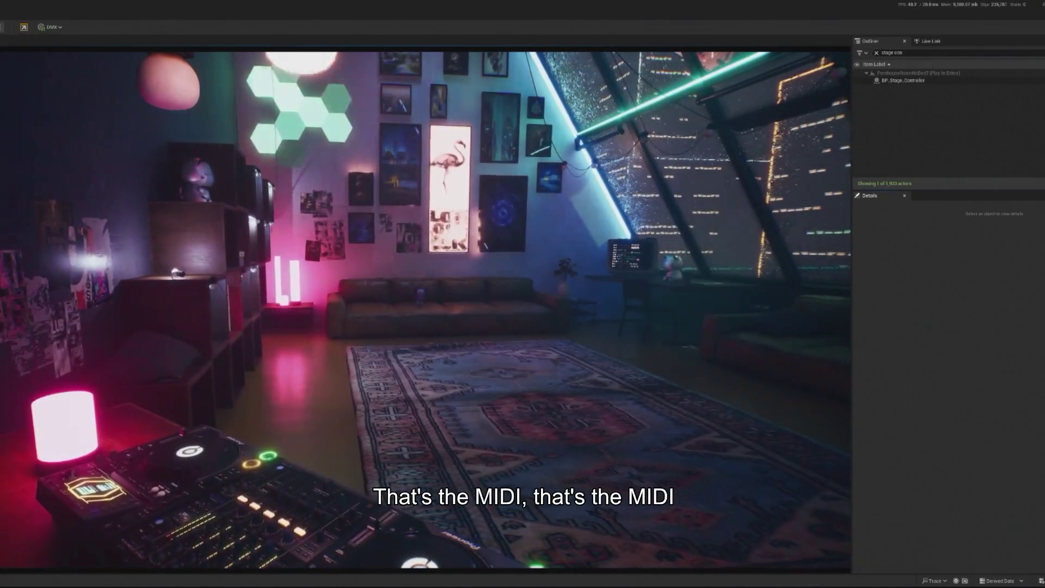
key("Escape")
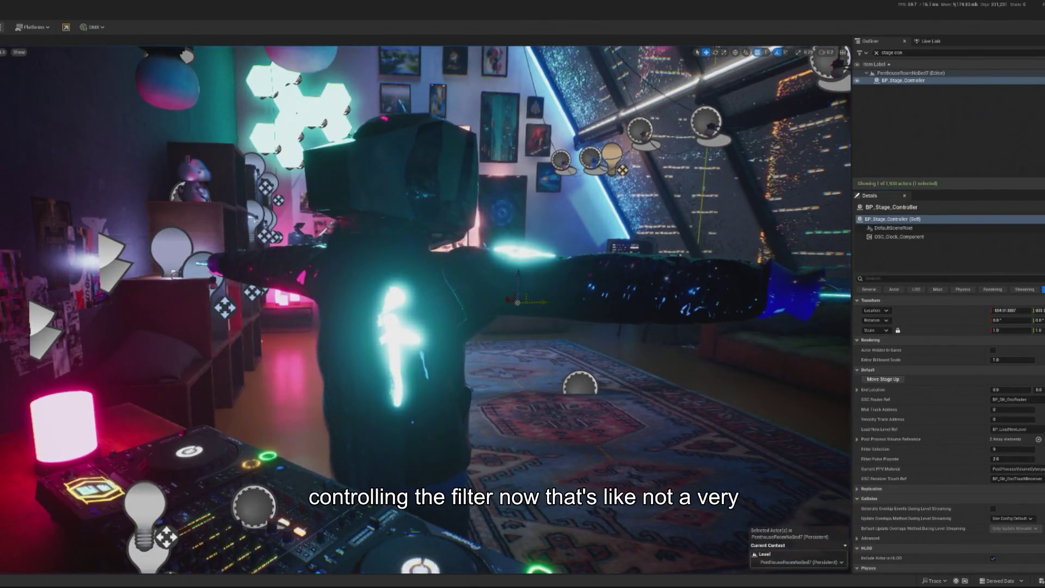
Switch Current PPV Material to the green post-process volume, play-test it, and reopen BP_Stage_Controller's event graph
left_click(1040, 472)
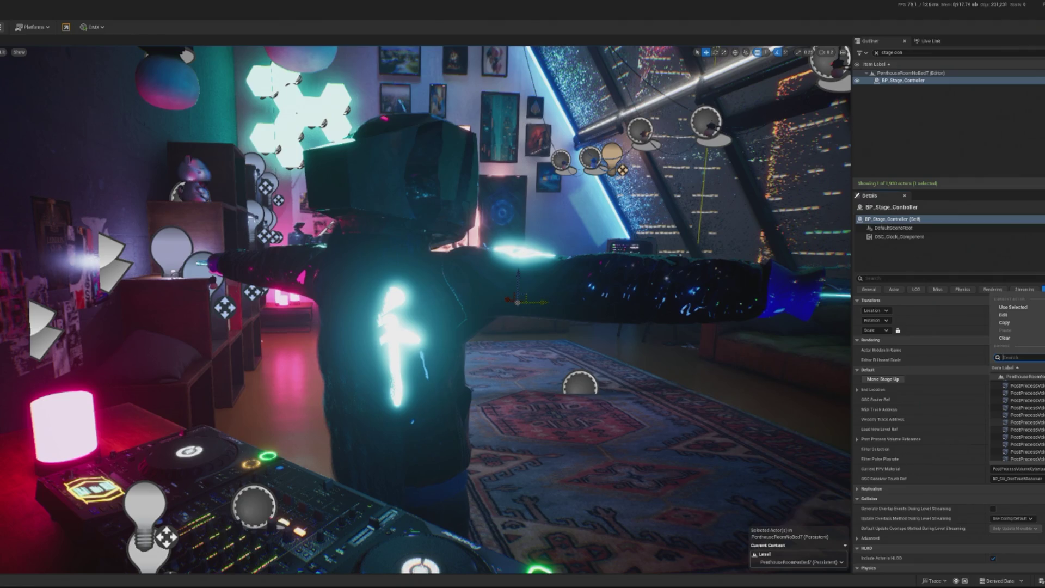
key("Return")
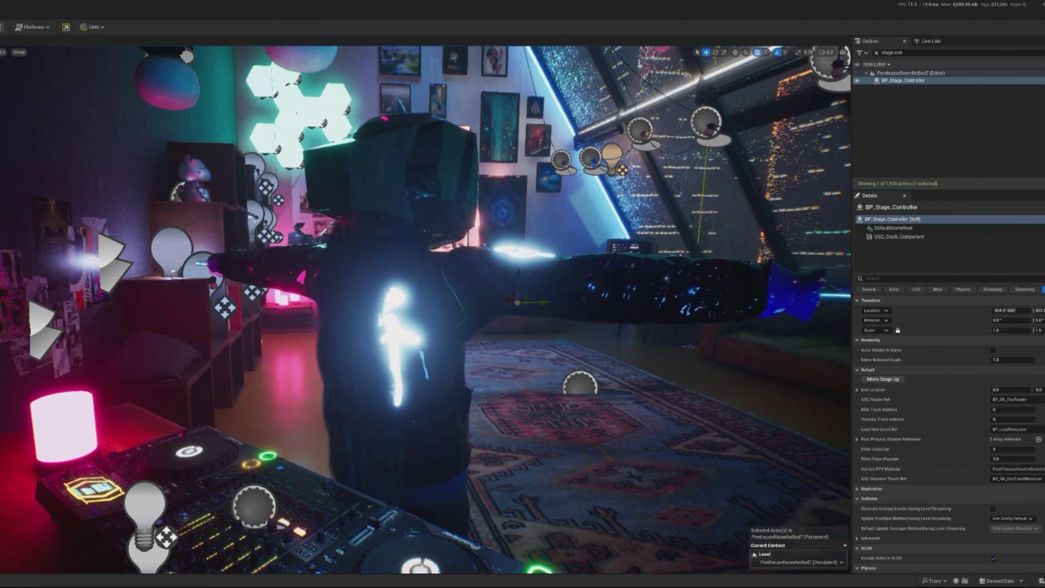
key("alt+p")
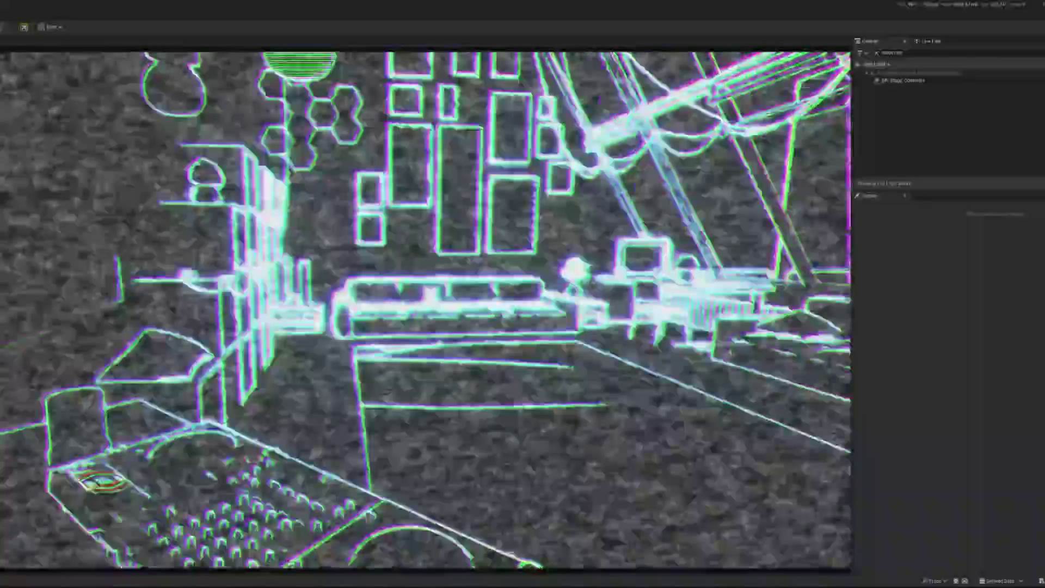
key("Escape")
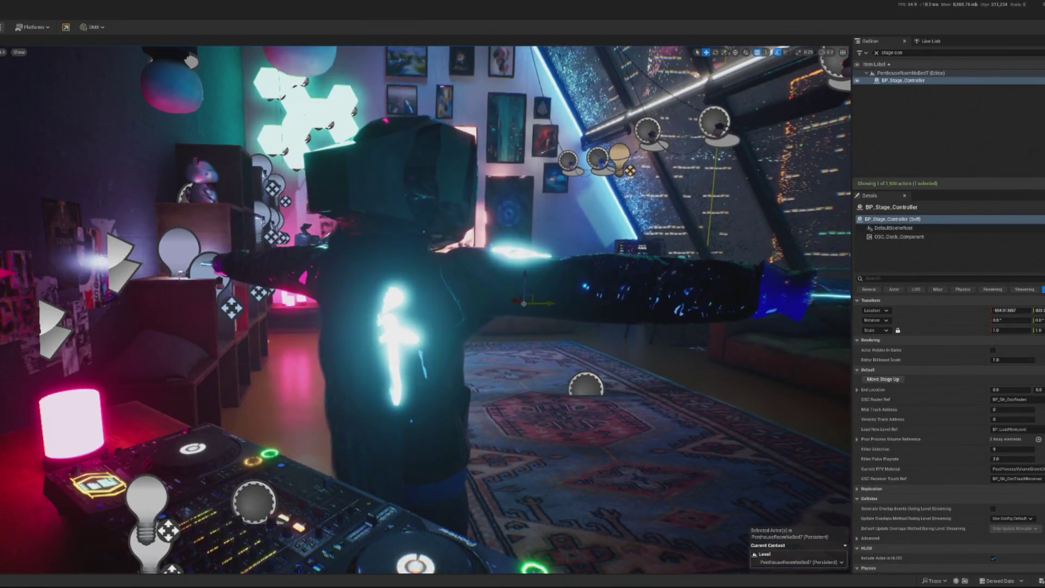
left_click(1034, 80)
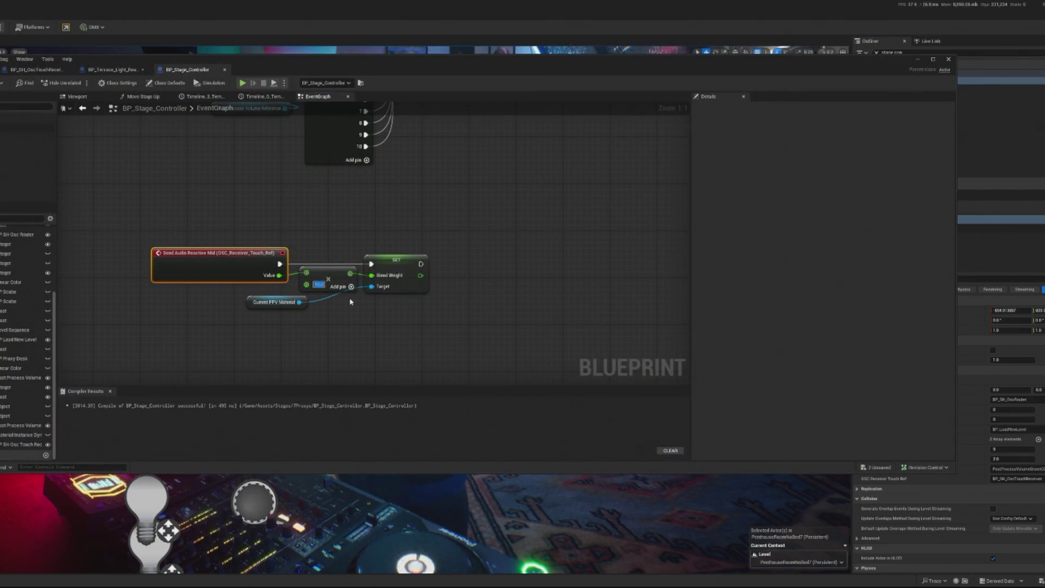
Play-test the level with the green post-process look
left_click(918, 59)
key("alt+p")
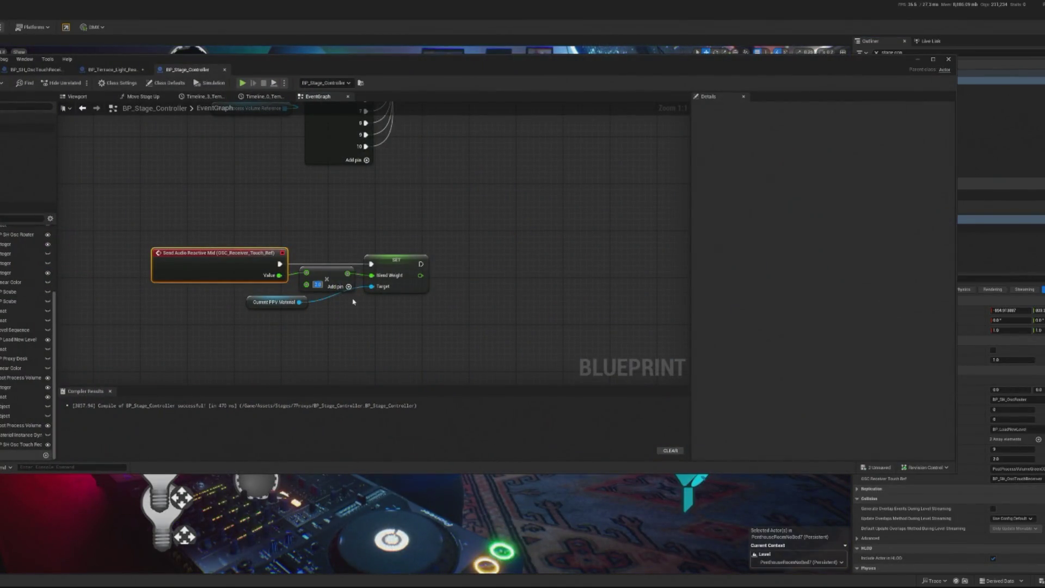
left_click(916, 60)
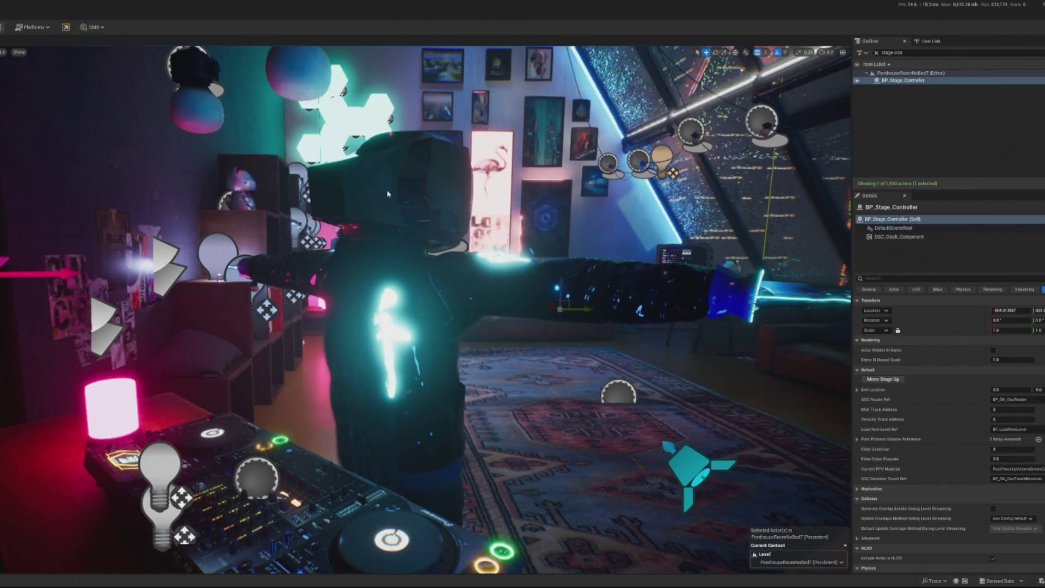
key("alt+p")
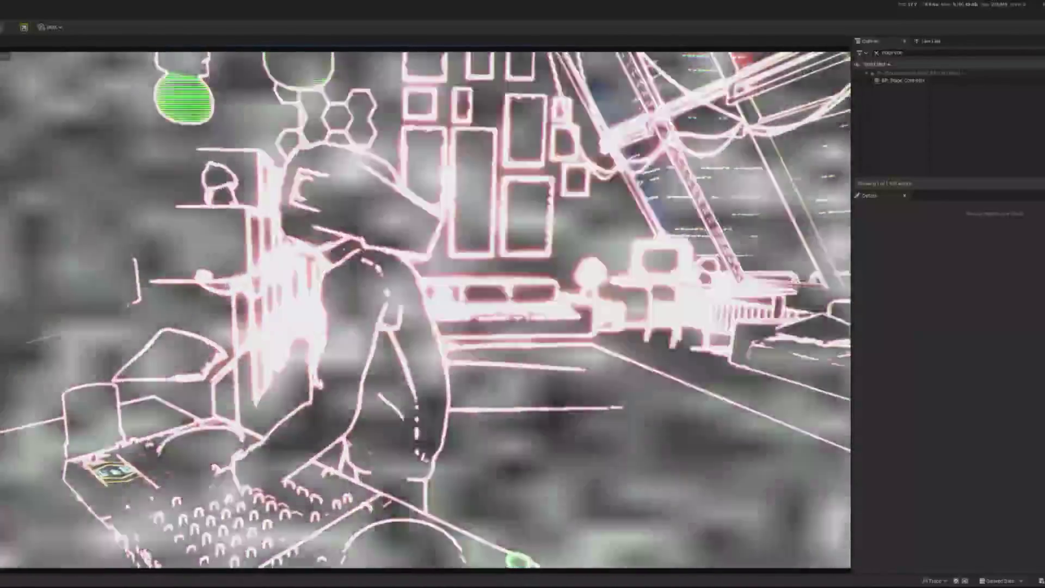
key("Escape")
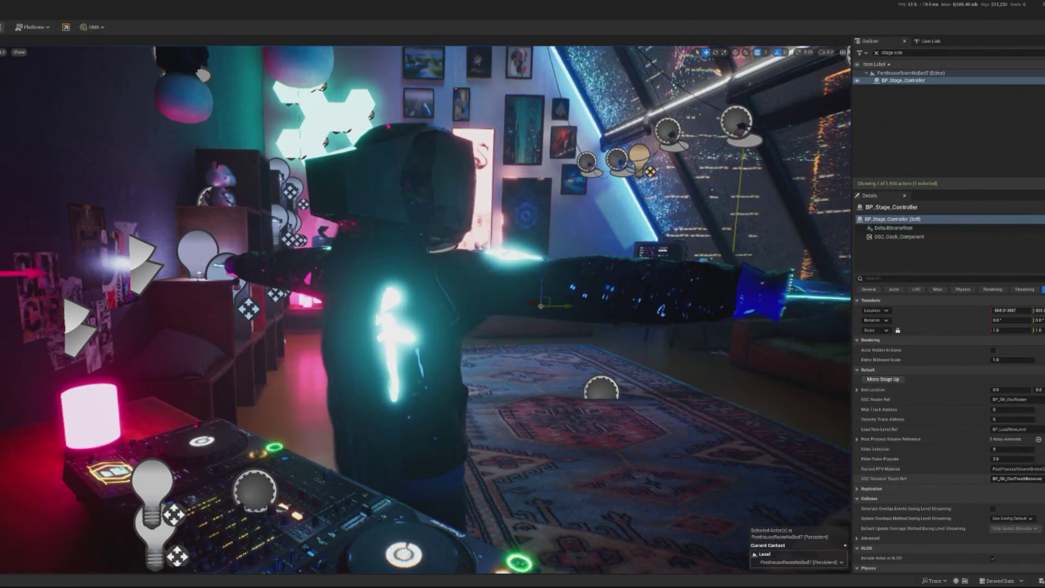
Set Current PPV Material to the outline post-process volume and play-test the neon outlines
left_click(1015, 469)
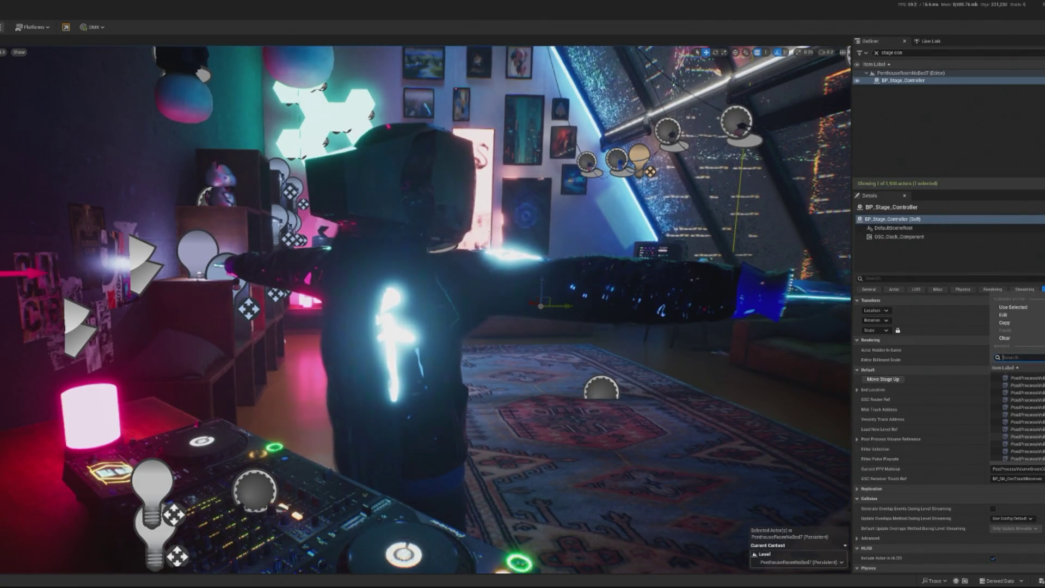
left_click(1023, 405)
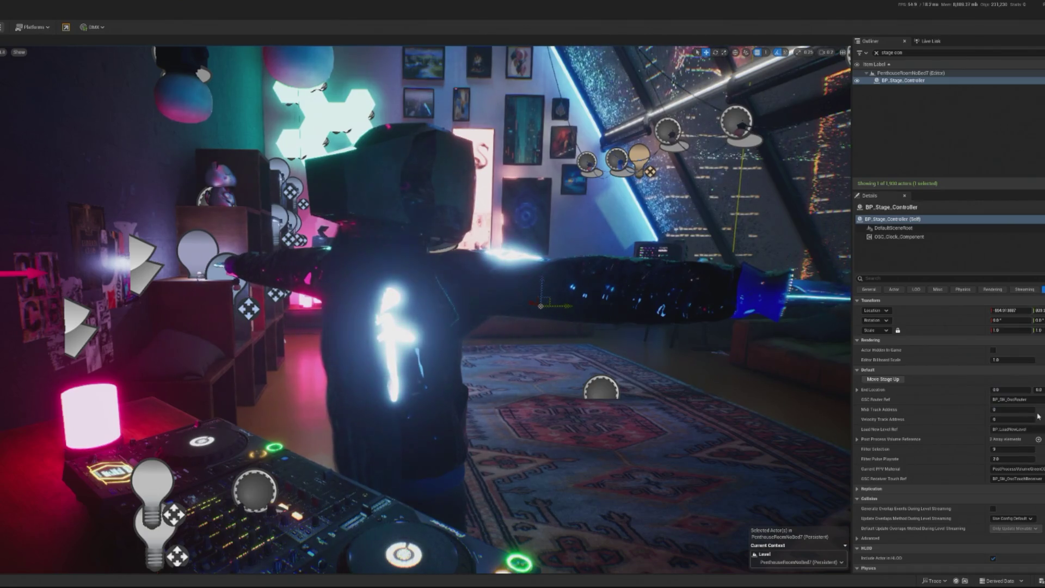
key("alt+p")
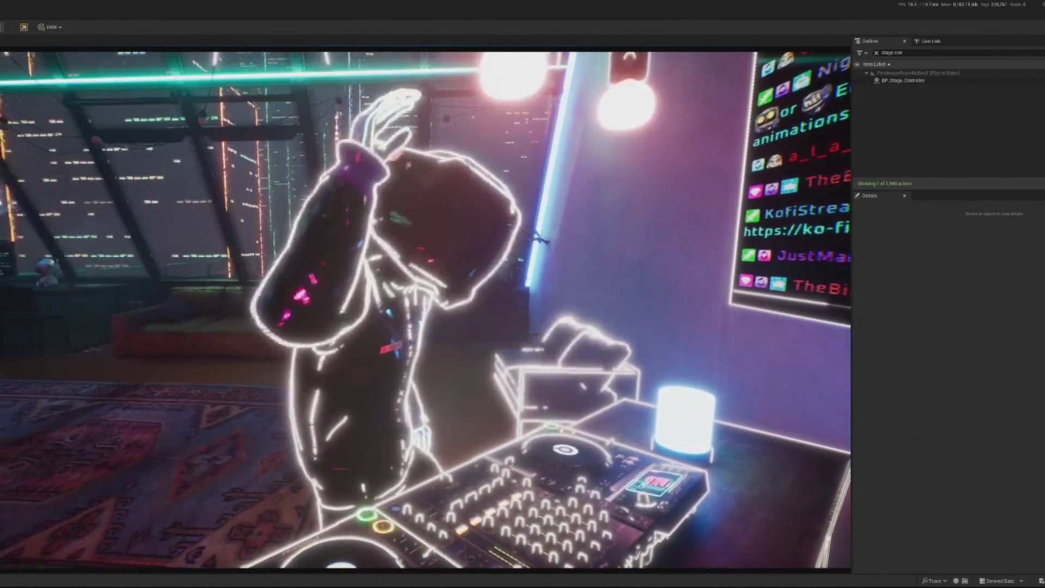
Switch Current PPV Material to PostProcessVolumeBlank and run a play test with it
key("Escape")
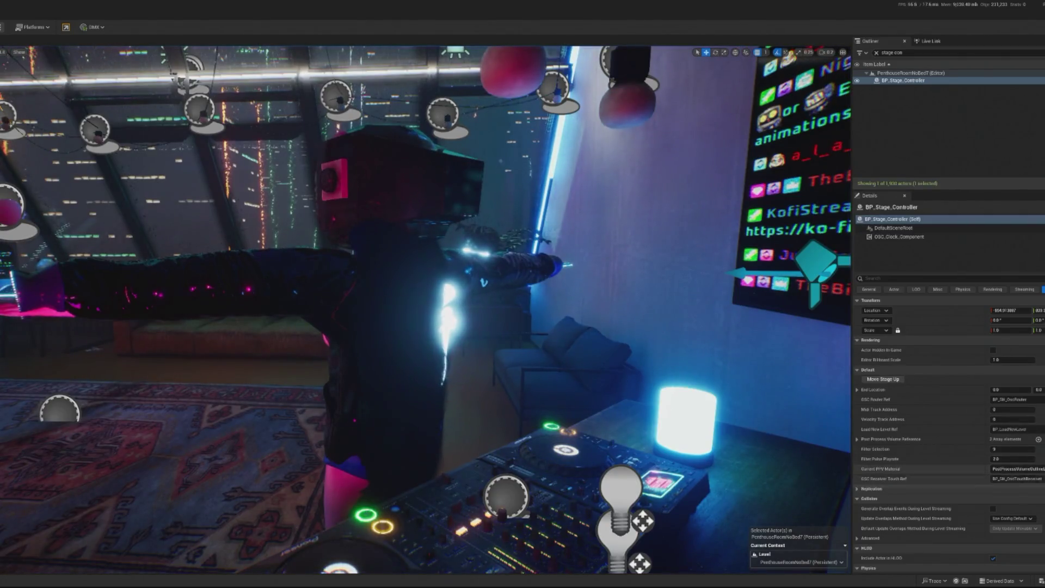
left_click(1016, 468)
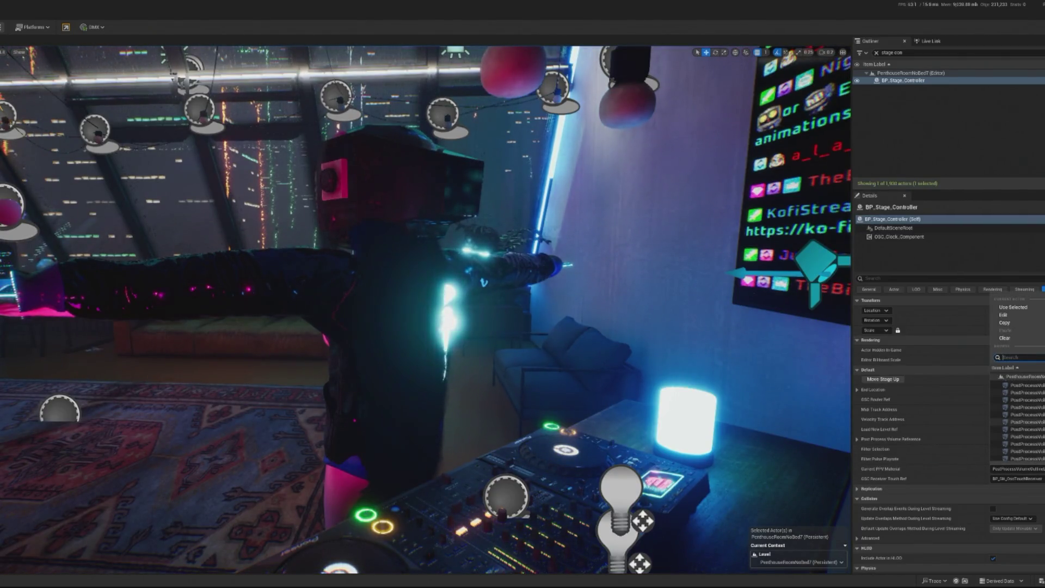
left_click(1023, 385)
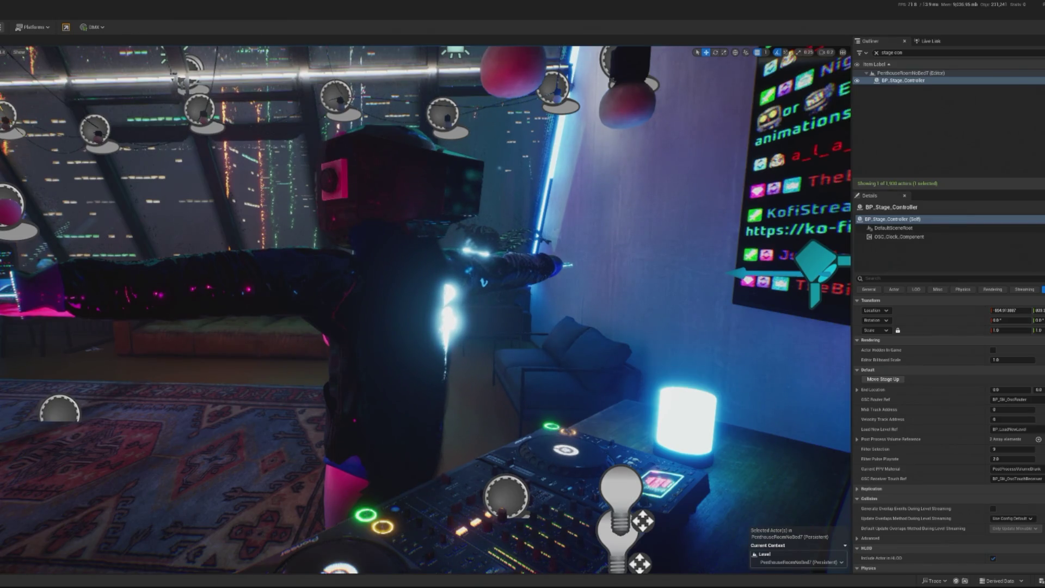
key("alt+p")
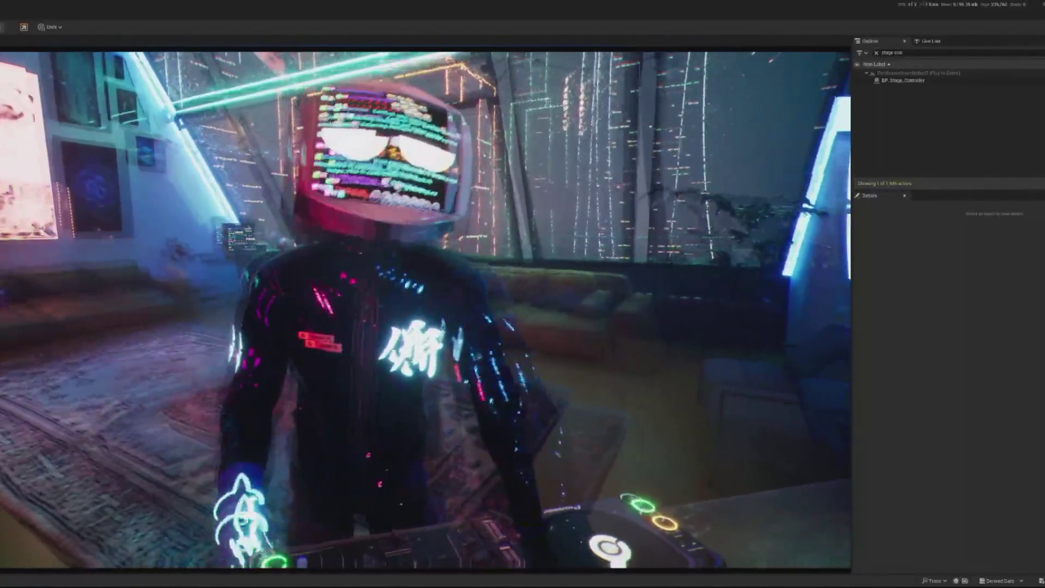
key("Escape")
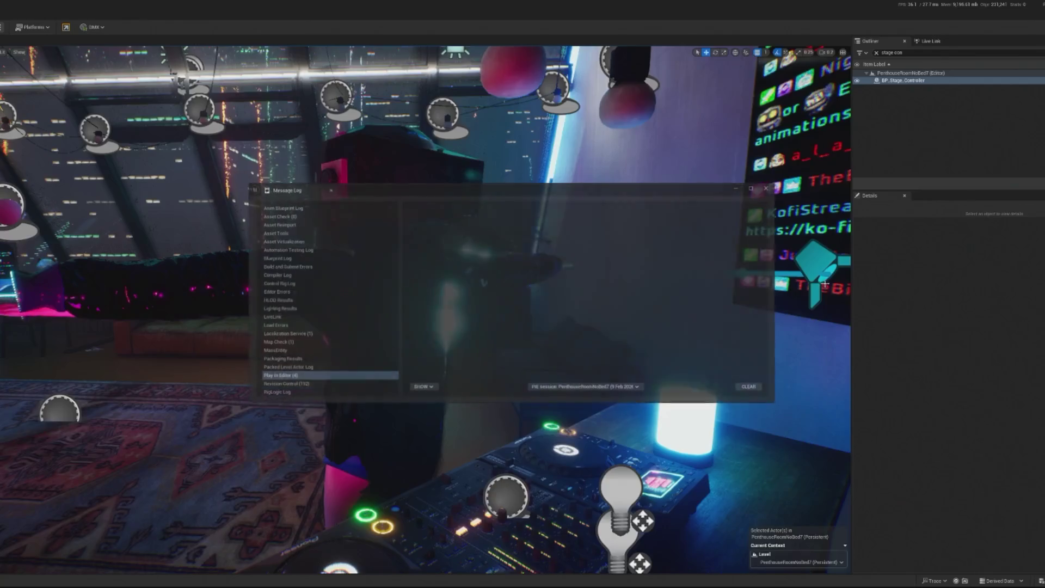
Dismiss the Message Log and assign a different post-process volume to Current PPV Material
left_click(771, 188)
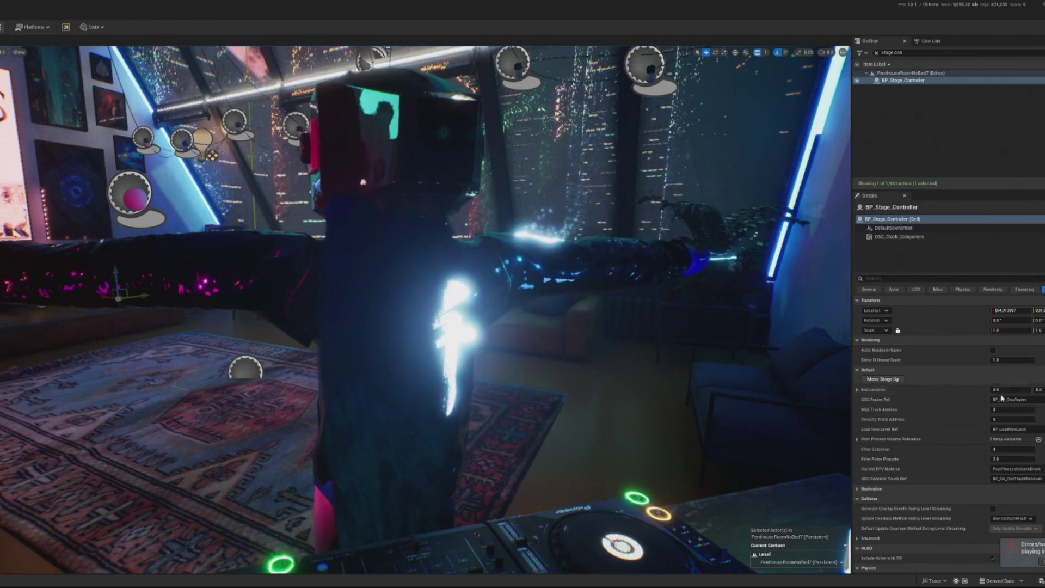
left_click(1013, 478)
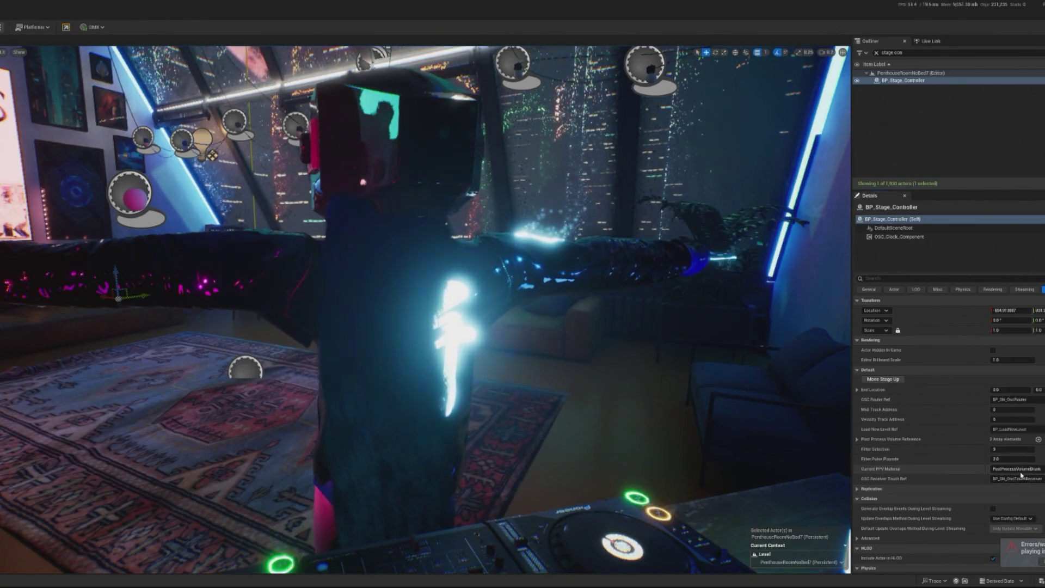
left_click(1013, 469)
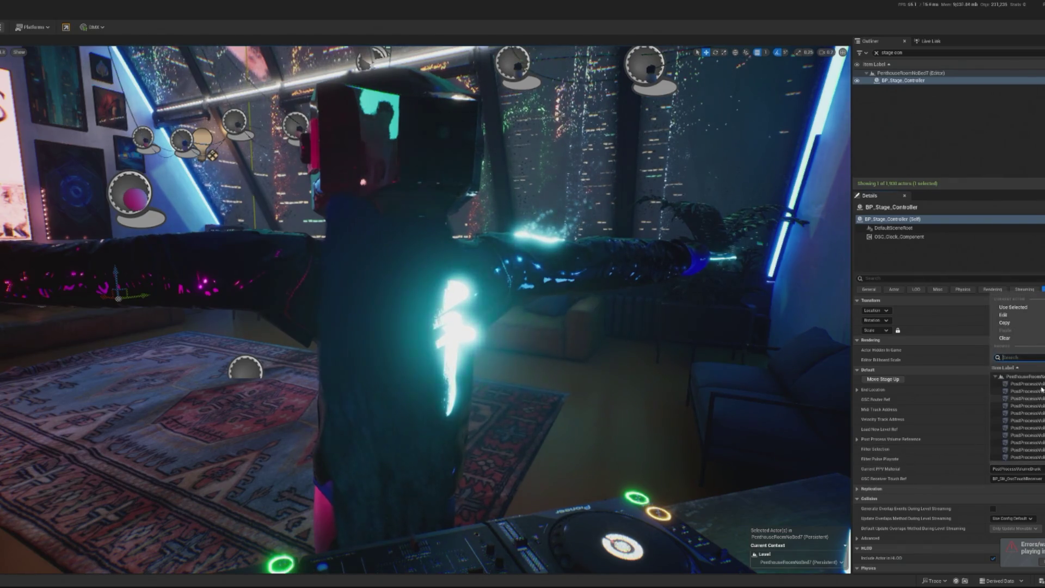
scroll(1030, 403, "down", 4)
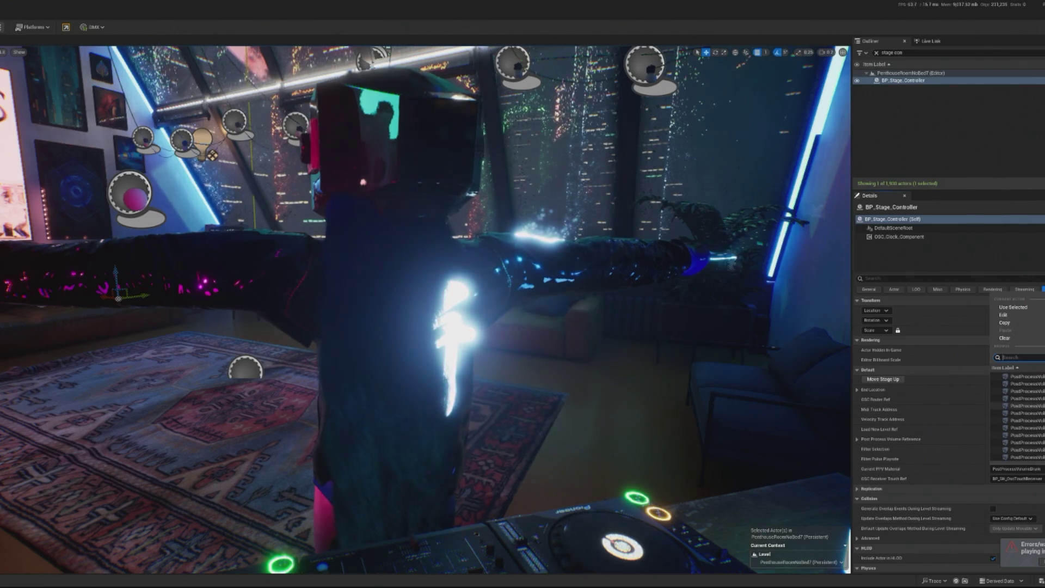
left_click(1034, 413)
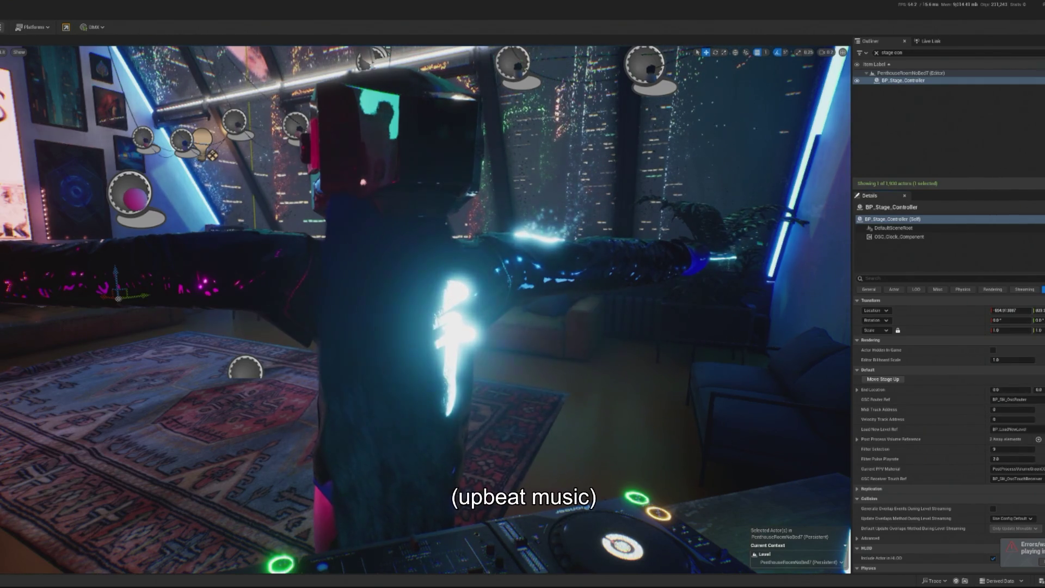
key("alt+p")
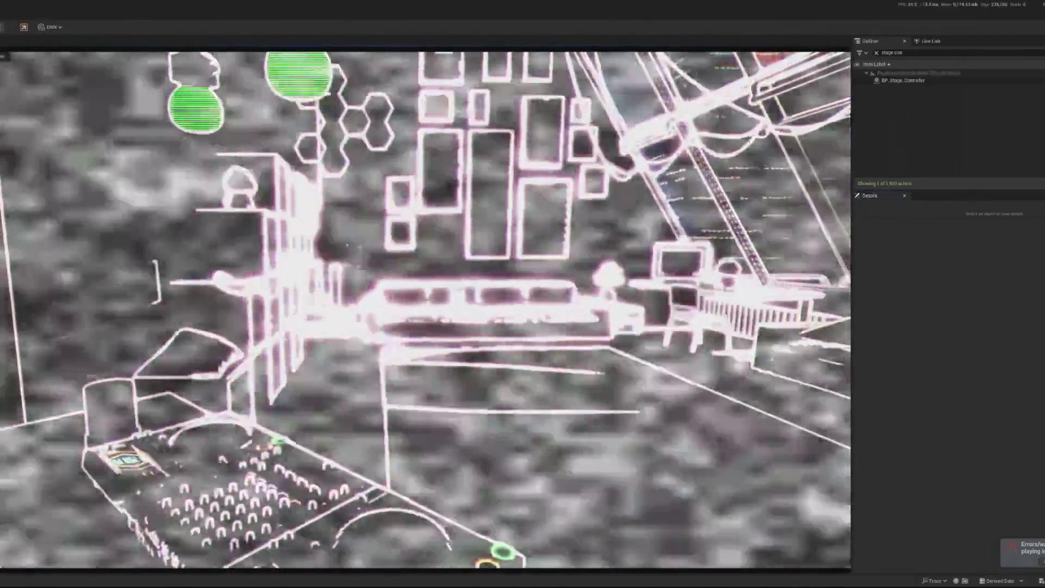
key("Escape")
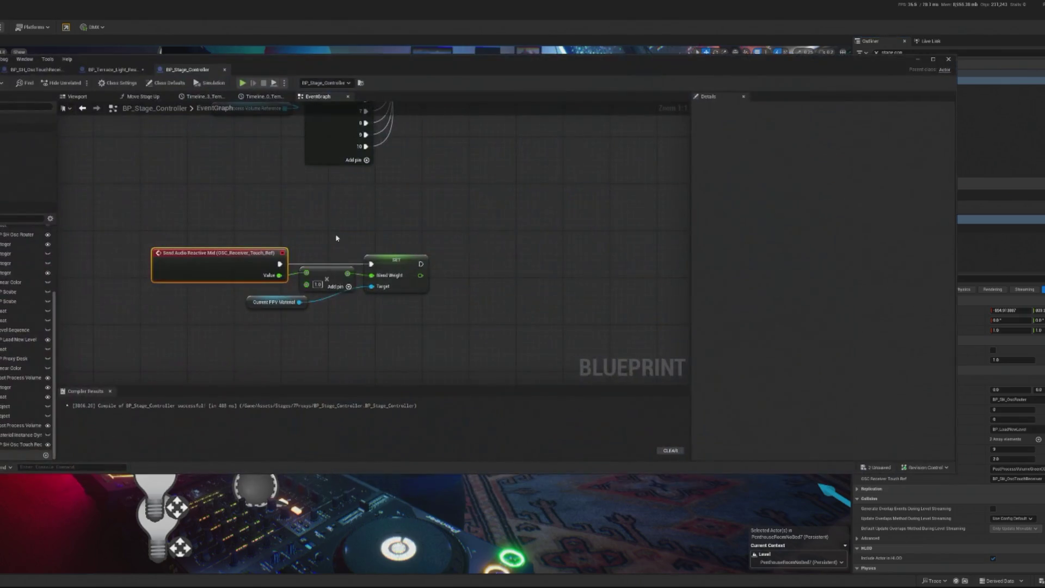
mouse_move(261, 260)
left_mouse_down()
mouse_move(203, 261)
mouse_move(238, 276)
left_mouse_up()
Replace the old Multiply with an Add node offsetting Value by 0.5, feeding Blend Weight
type("add")
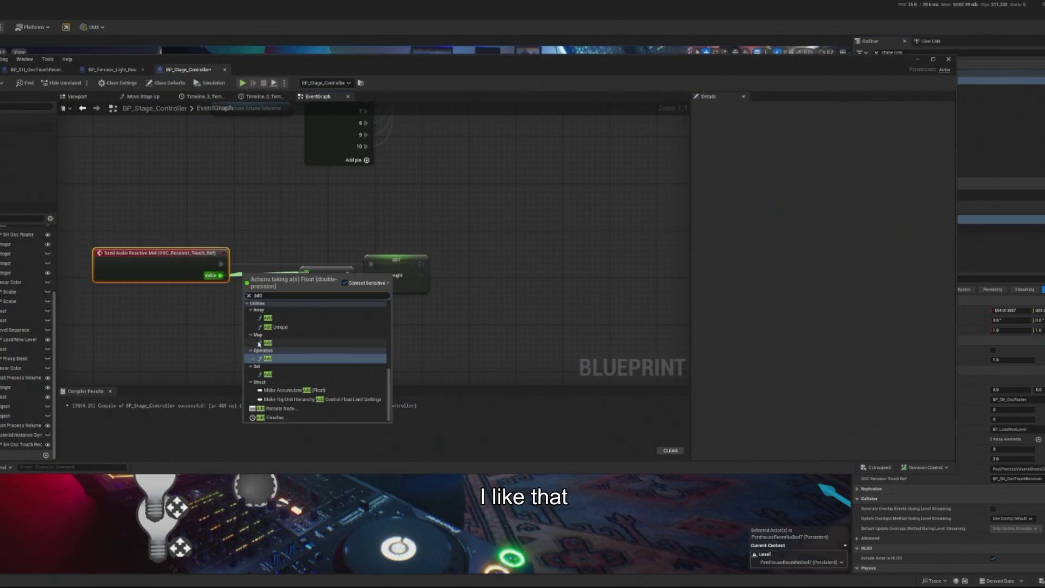
key("Return")
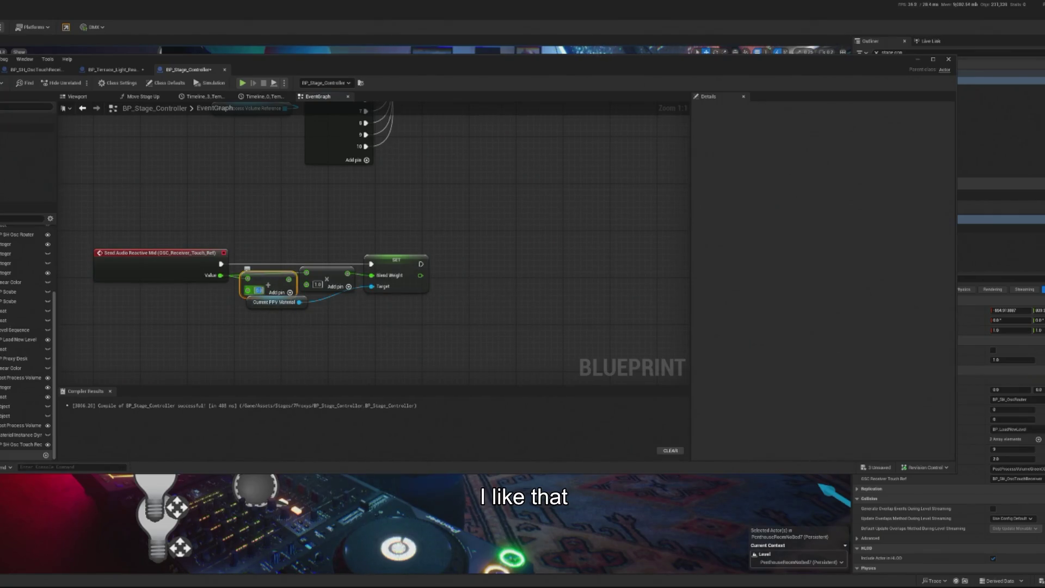
mouse_move(266, 304)
left_mouse_down()
mouse_move(299, 320)
mouse_move(327, 302)
mouse_move(275, 291)
mouse_move(287, 291)
mouse_move(270, 344)
left_mouse_up()
left_click_drag(327, 280, 267, 291)
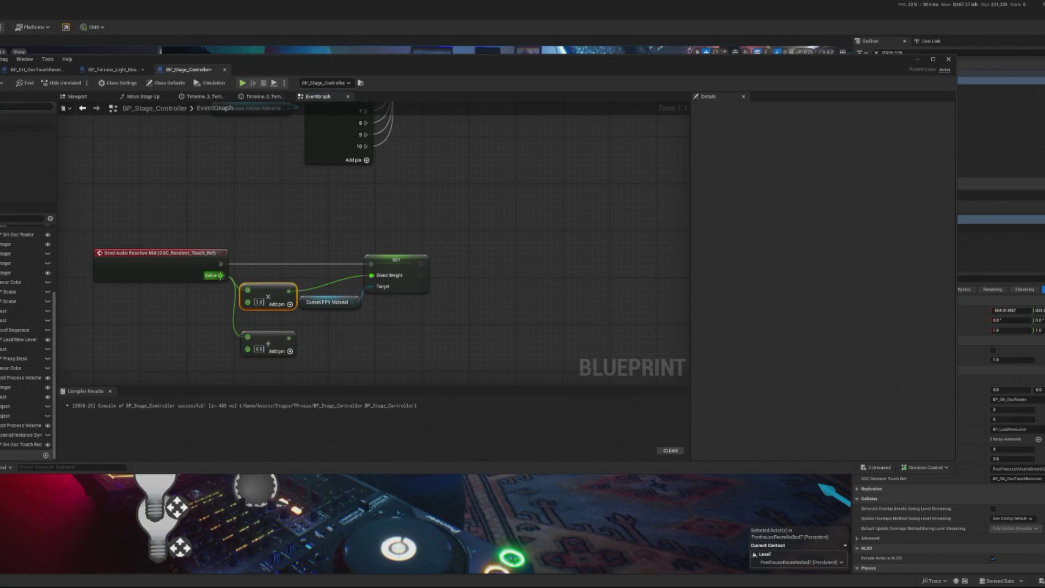
key("Delete")
mouse_move(288, 336)
left_mouse_down()
mouse_move(371, 276)
mouse_move(273, 283)
left_mouse_up()
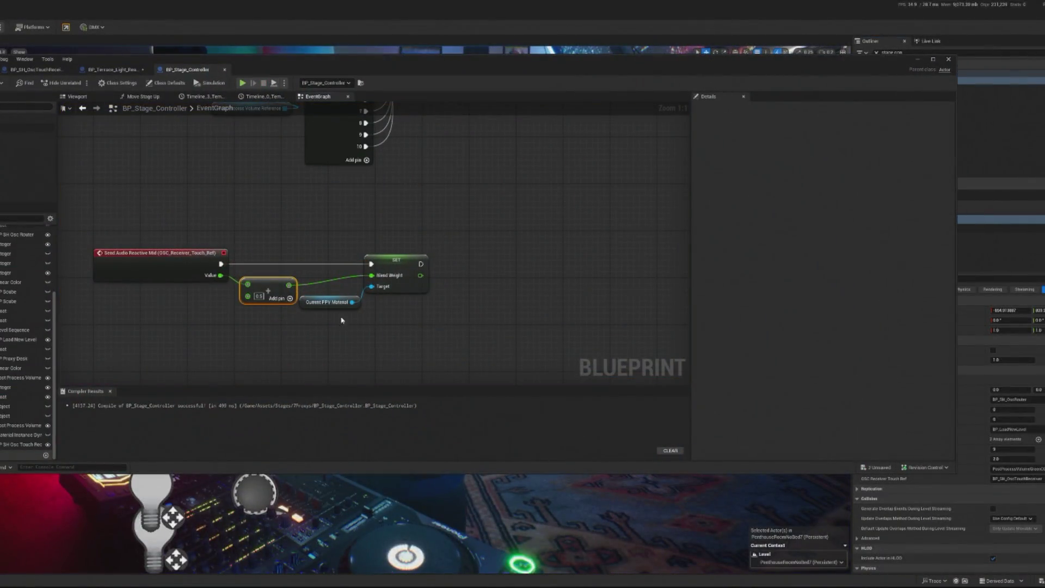
Reposition the Add node and Current PPV Material getter beside the SET Blend Weight node
mouse_move(272, 285)
left_mouse_down()
mouse_move(255, 297)
mouse_move(313, 280)
left_mouse_up()
type("mul")
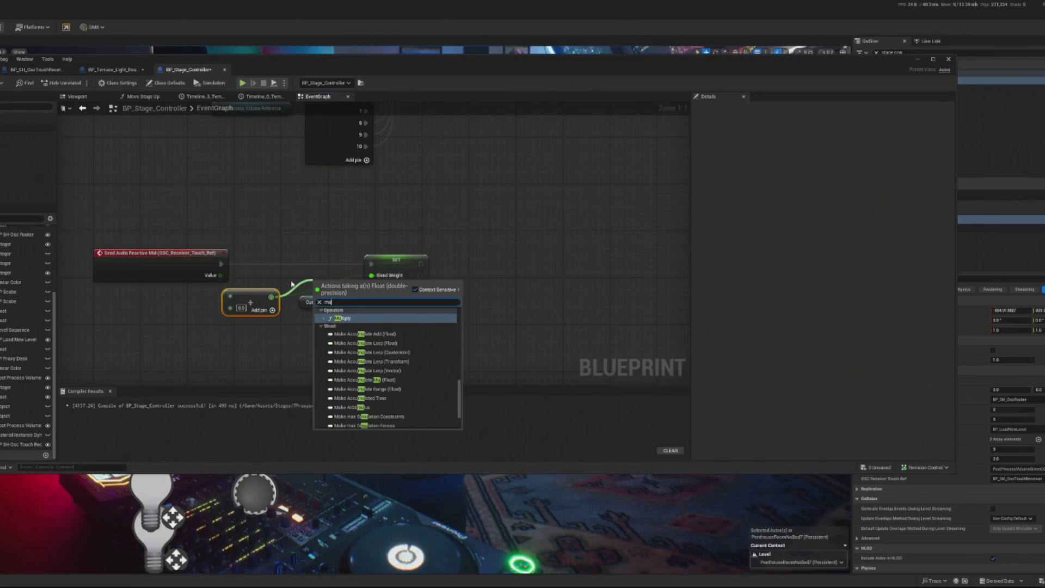
key("Escape")
left_click_drag(250, 294, 334, 277)
left_click(329, 308)
left_click_drag(297, 312, 372, 306)
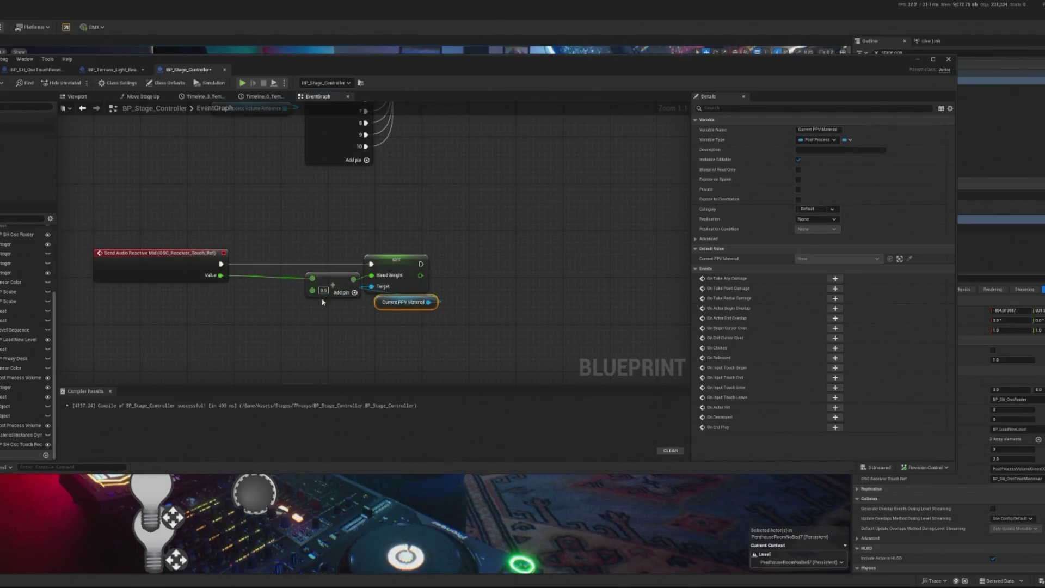
Multiply Value by 10, route it into the Add node's first input, and start Simulate
left_click_drag(222, 277, 224, 299)
type("mult")
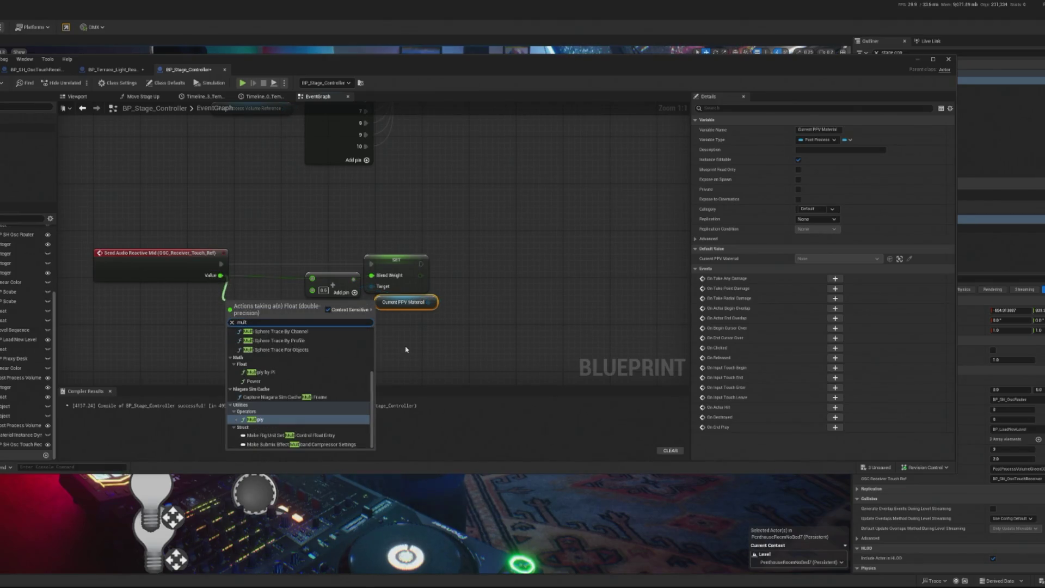
left_click(281, 422)
type("2")
key("Return")
type("10")
key("Return")
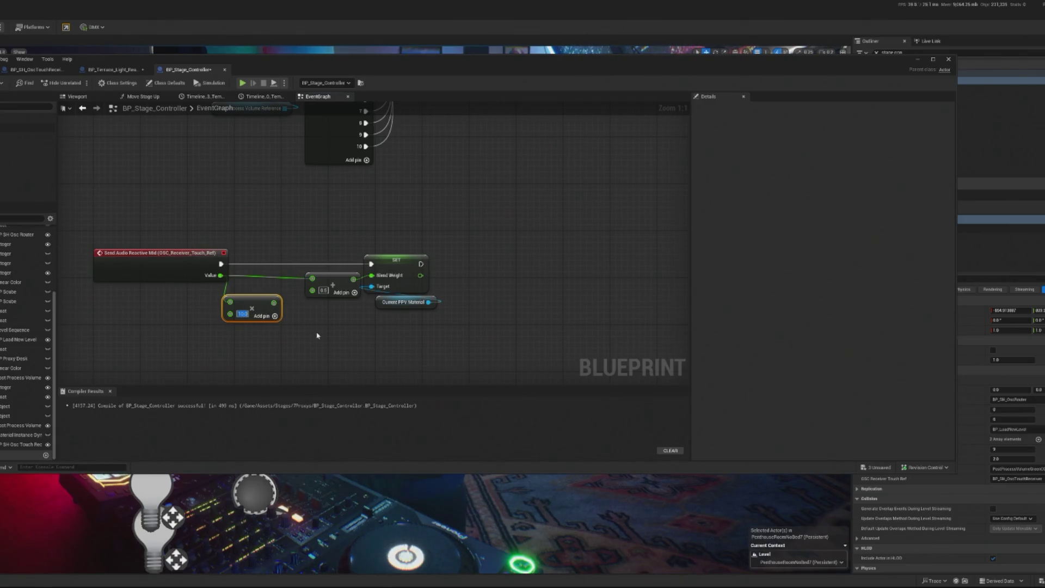
left_click_drag(273, 302, 312, 278)
left_click_drag(255, 308, 271, 297)
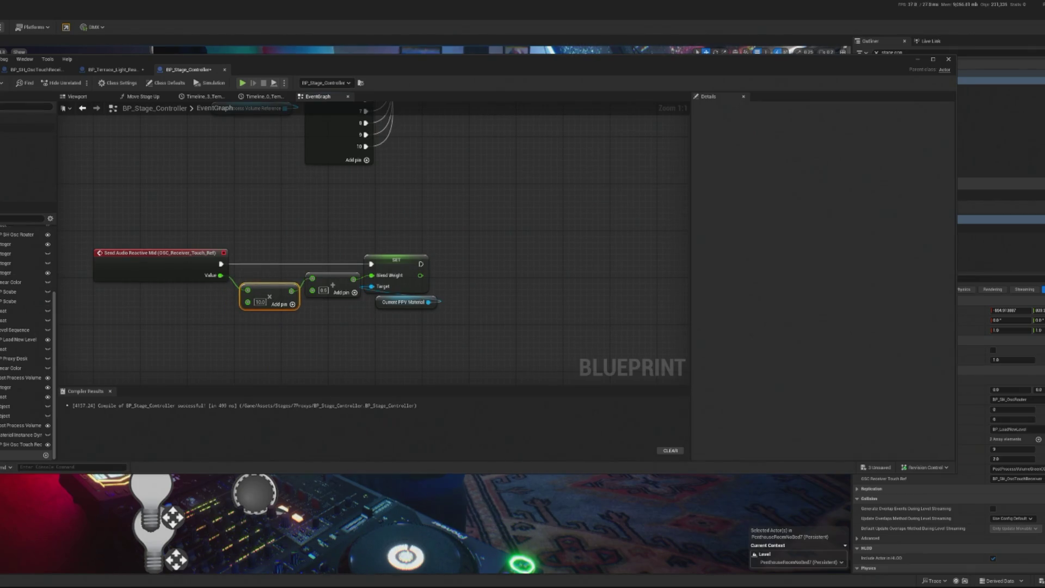
left_click(242, 82)
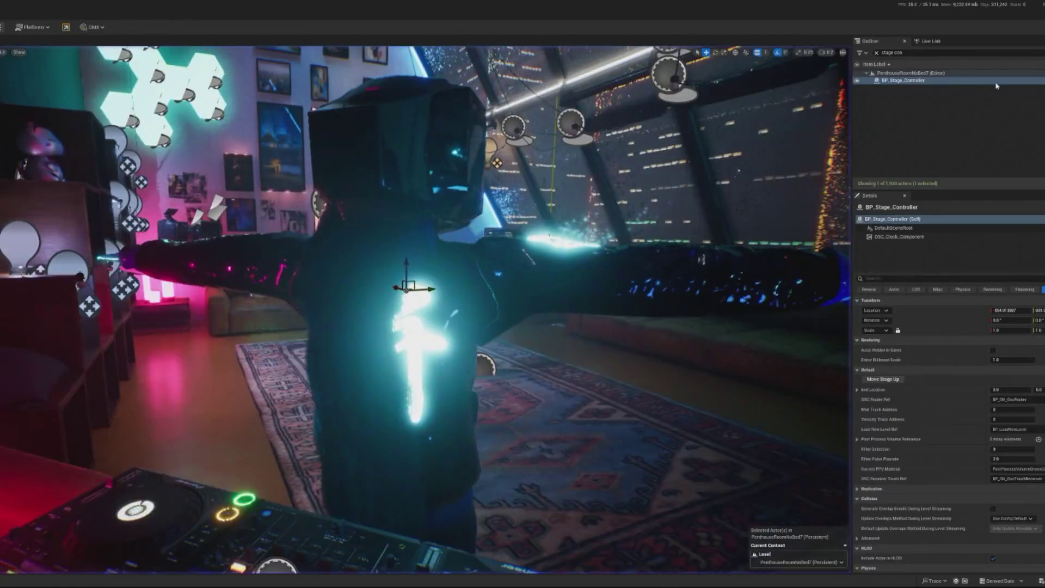
Set Current PPV Material to the PostProcessVolumeOutline actor and start a play session
left_click(1038, 470)
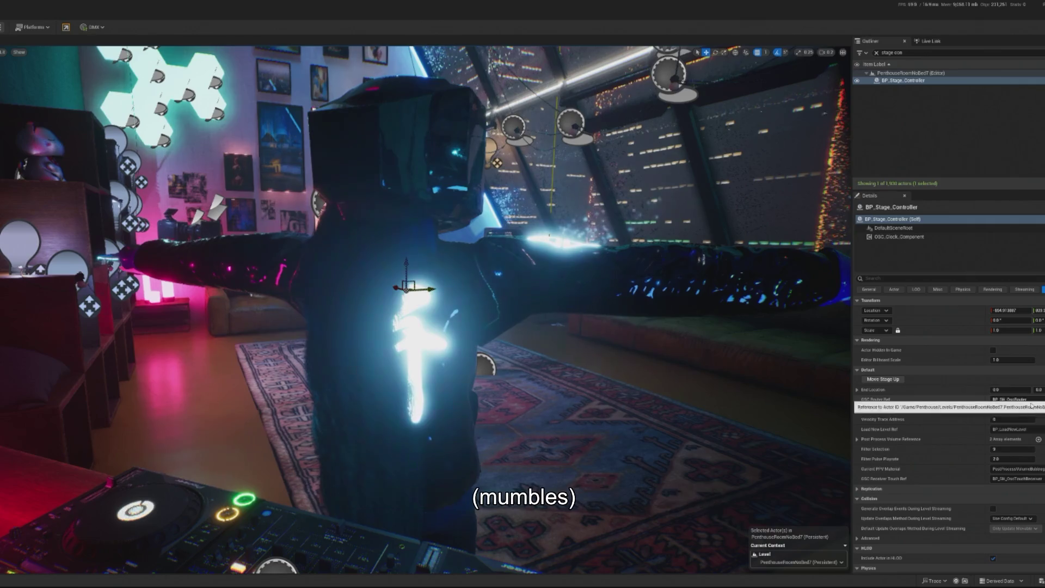
scroll(1017, 414, "down", 1)
scroll(1017, 413, "down", 1)
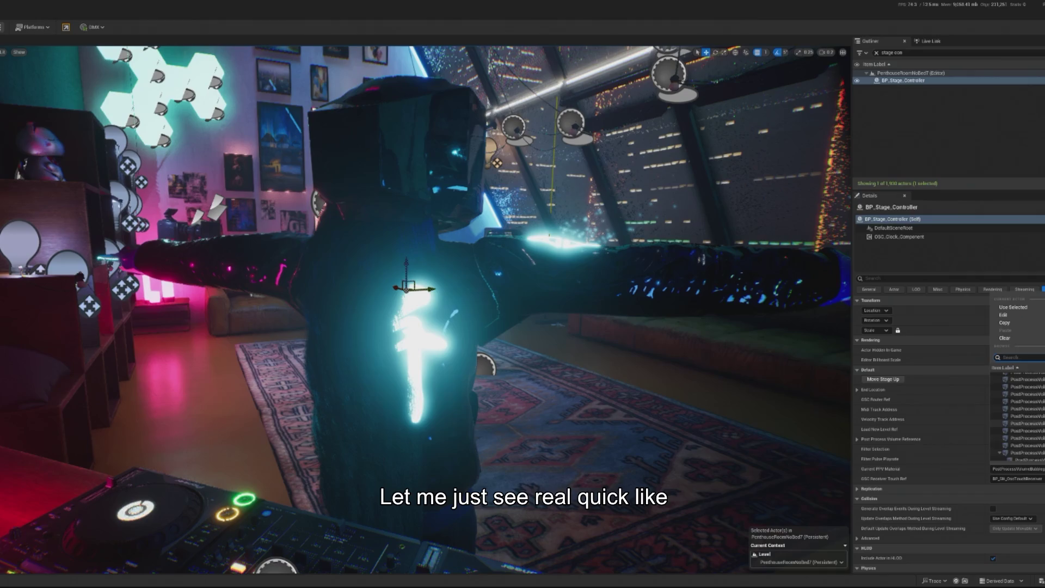
scroll(1017, 413, "down", 1)
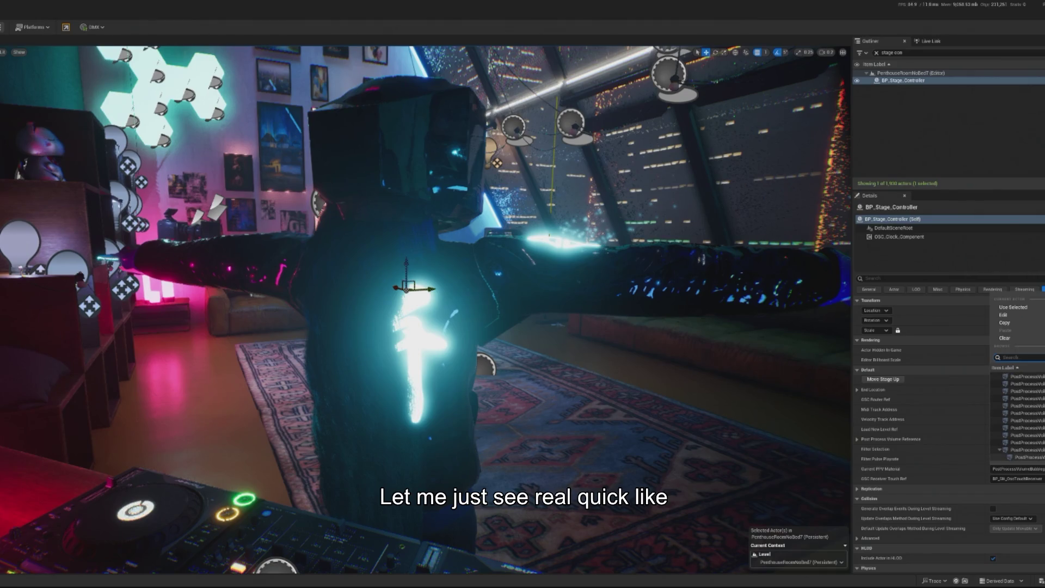
left_click(1017, 413)
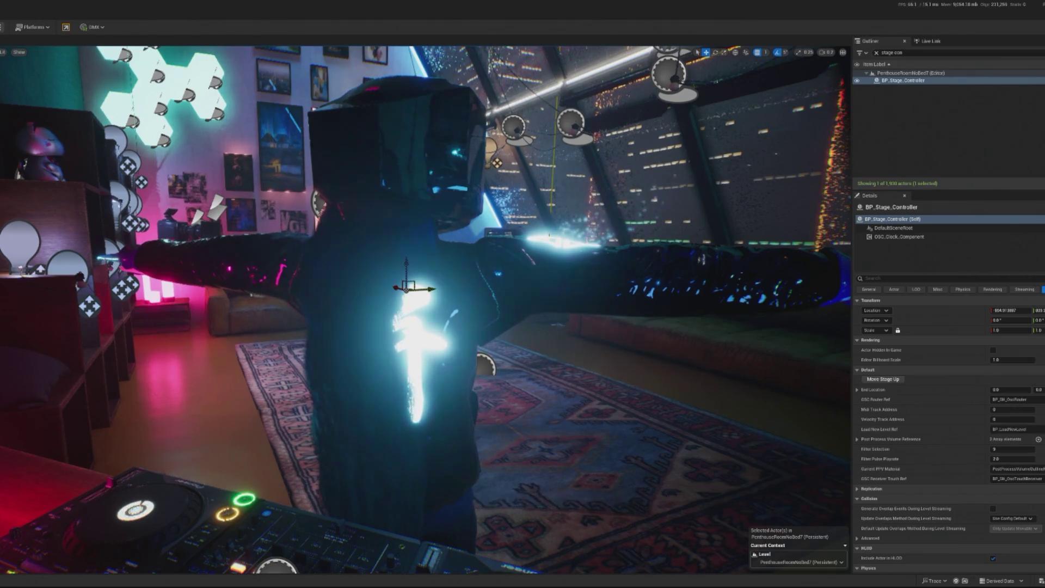
key("alt+p")
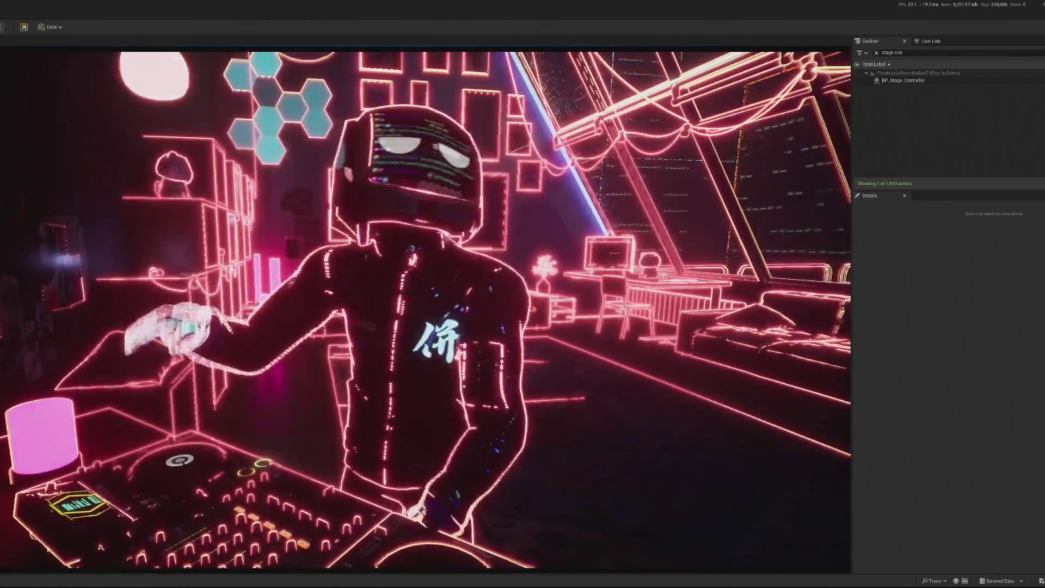
Stop the neon outline play test, run it once more, then stop again
key("Escape")
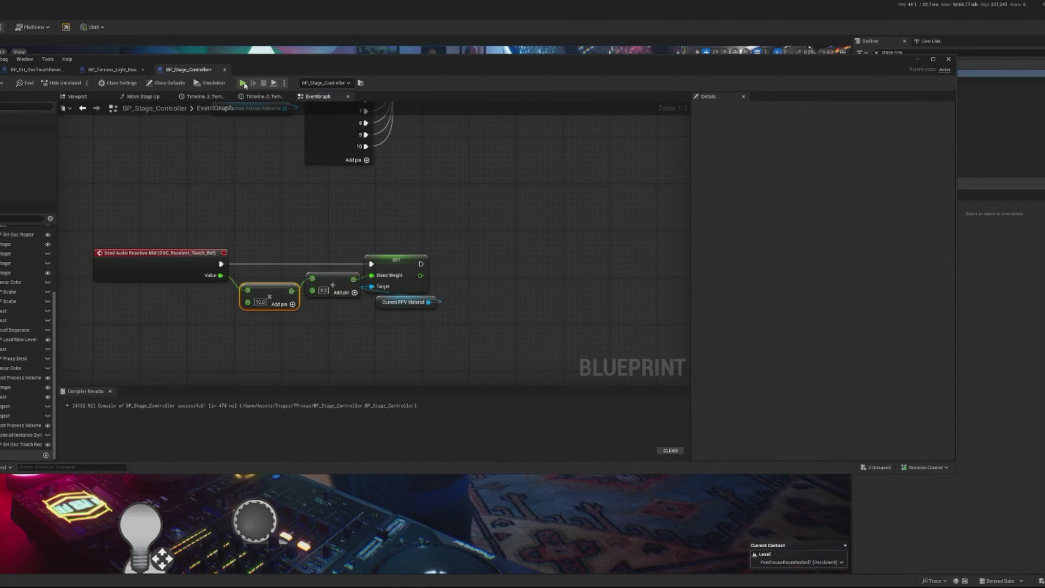
key("alt+p")
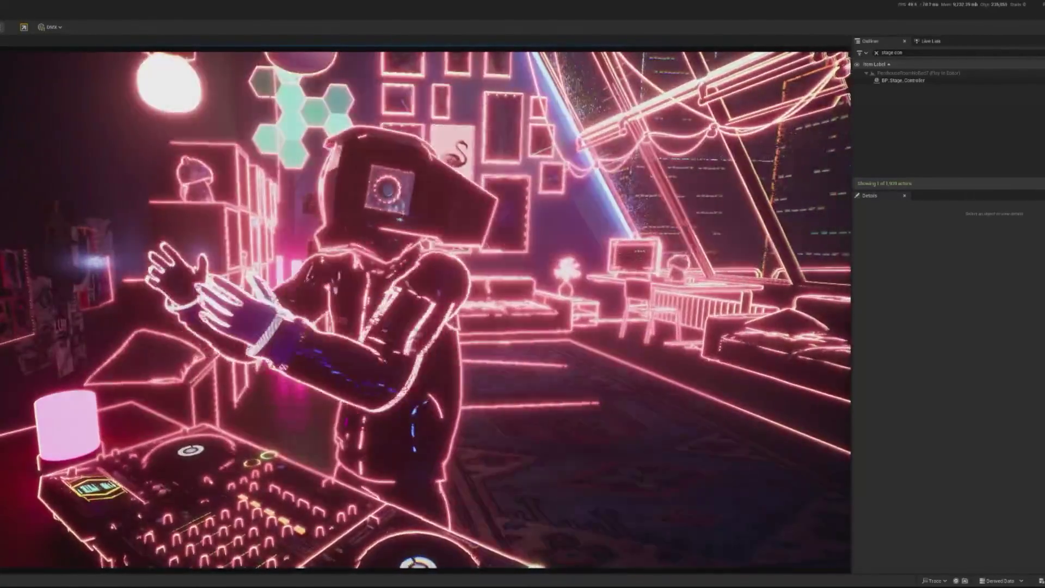
key("Escape")
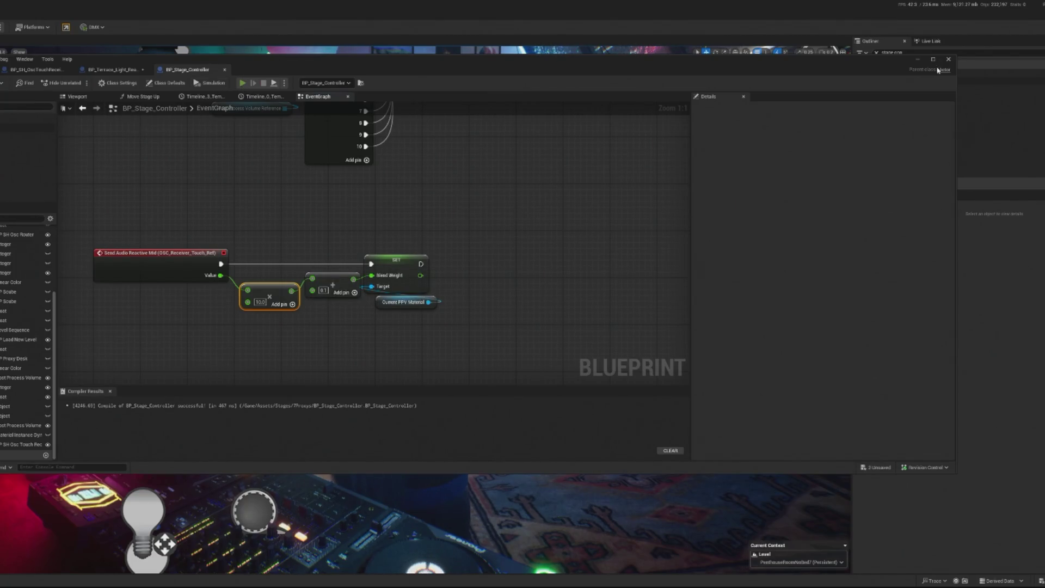
Run a longer play test watching the neon outline pulse with the music, then end it
key("alt+p")
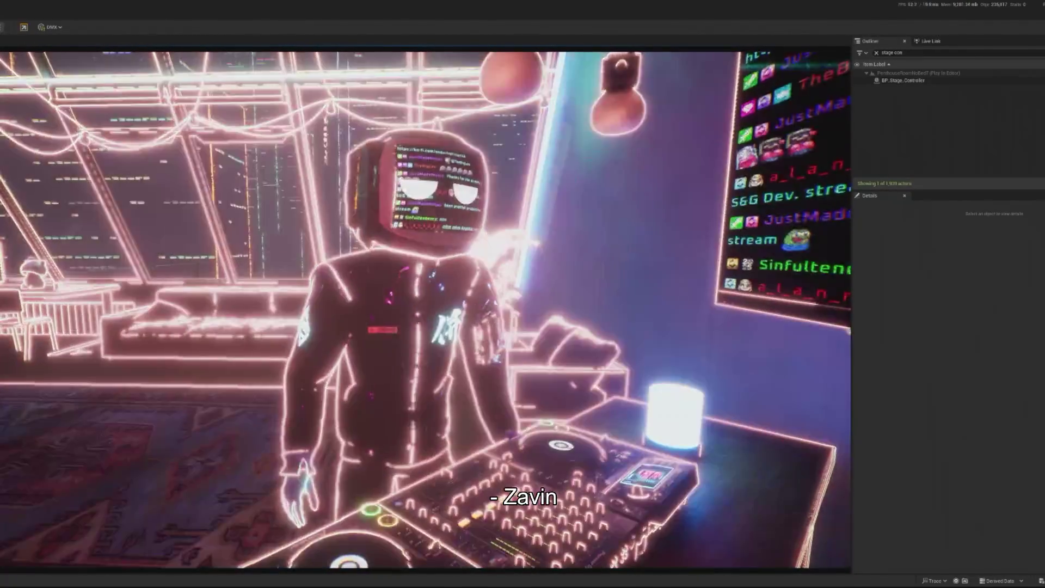
key("Escape")
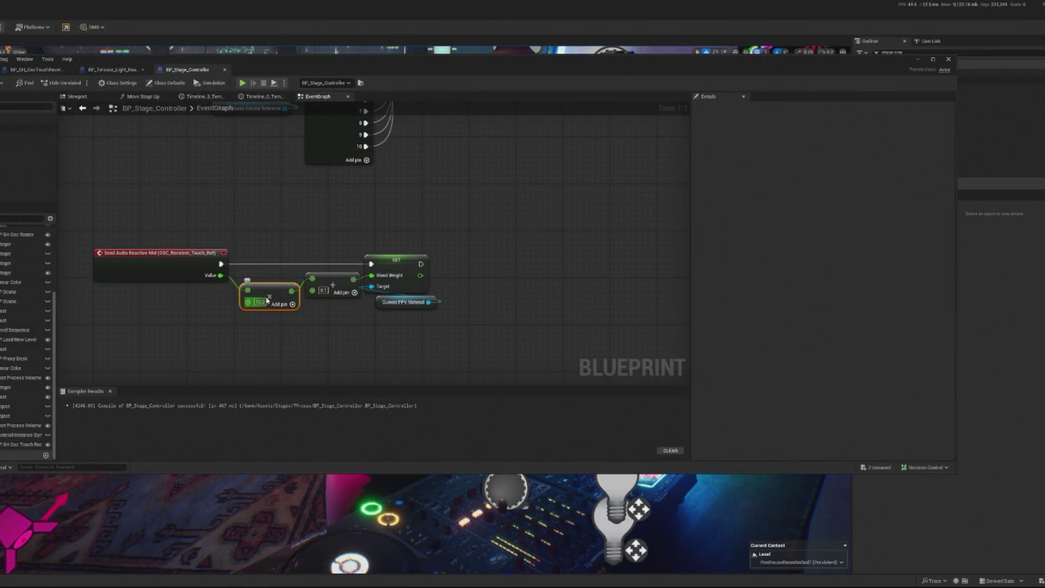
Change the Multiply node's value from 10.0 to 5, leaving the Add offset at 0.1
left_click(266, 301)
type("5")
key("Return")
left_click(326, 290)
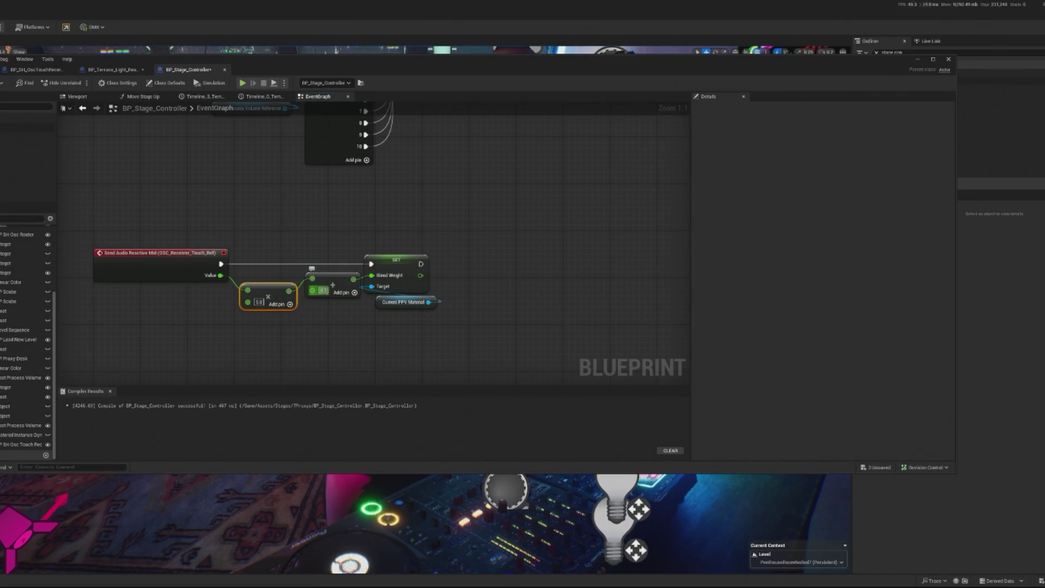
key("Return")
Simulate the new multiplier, hide the Blueprint editor, and play the level to test it
left_click(242, 83)
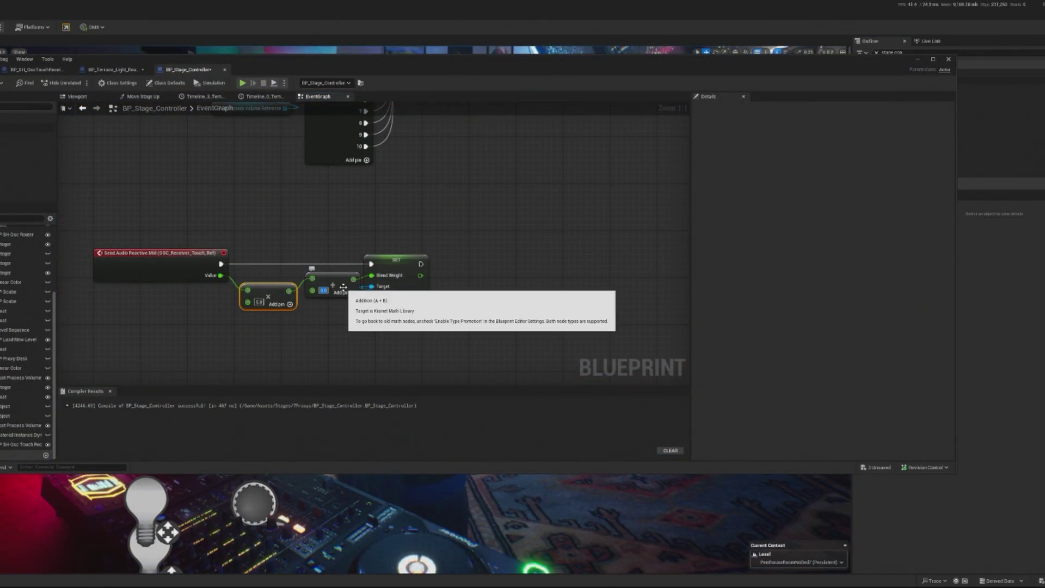
left_click(916, 61)
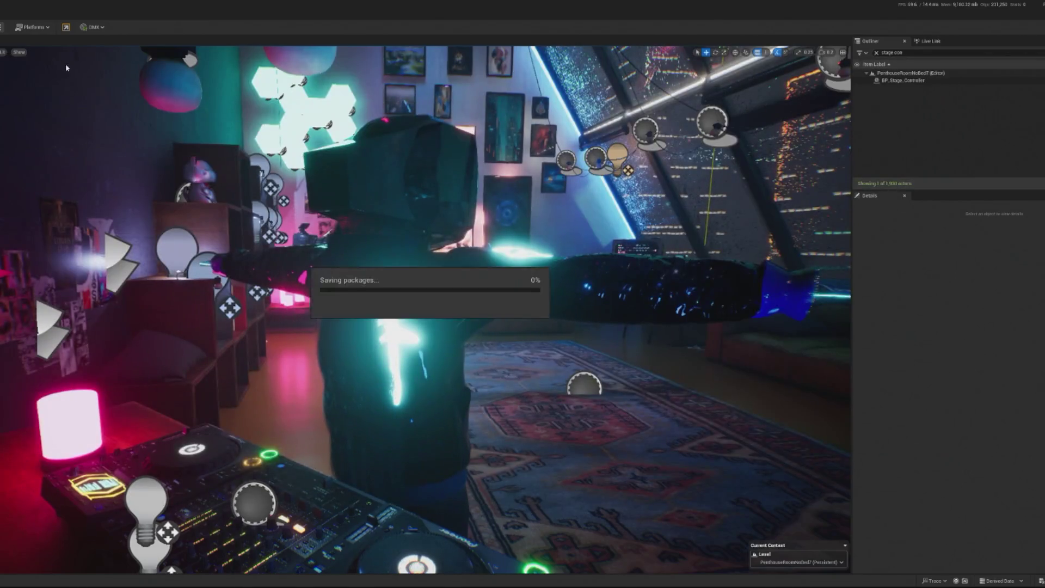
key("alt+p")
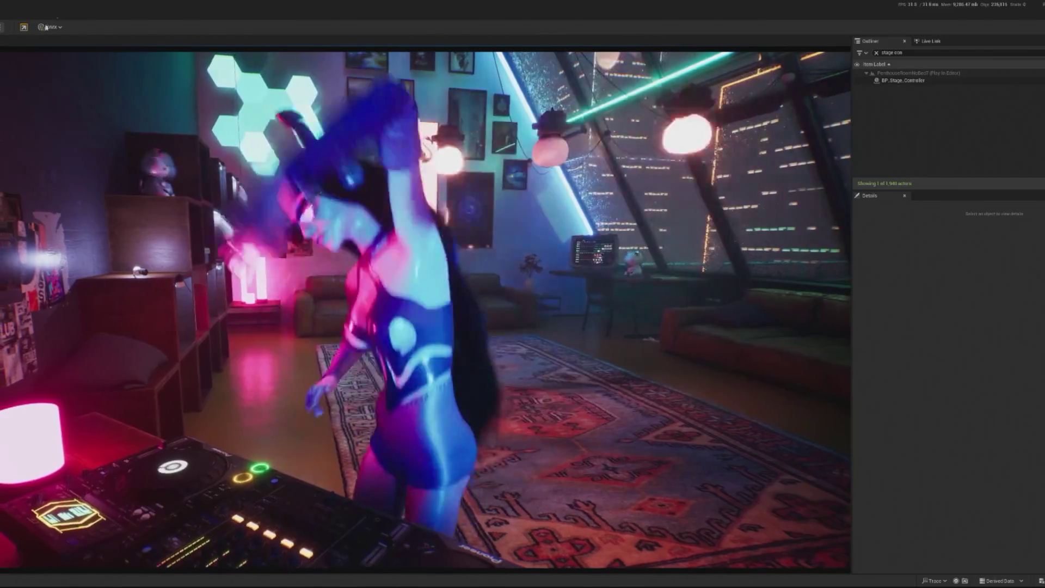
End the DJ room play test and return to the level editor
key("Escape")
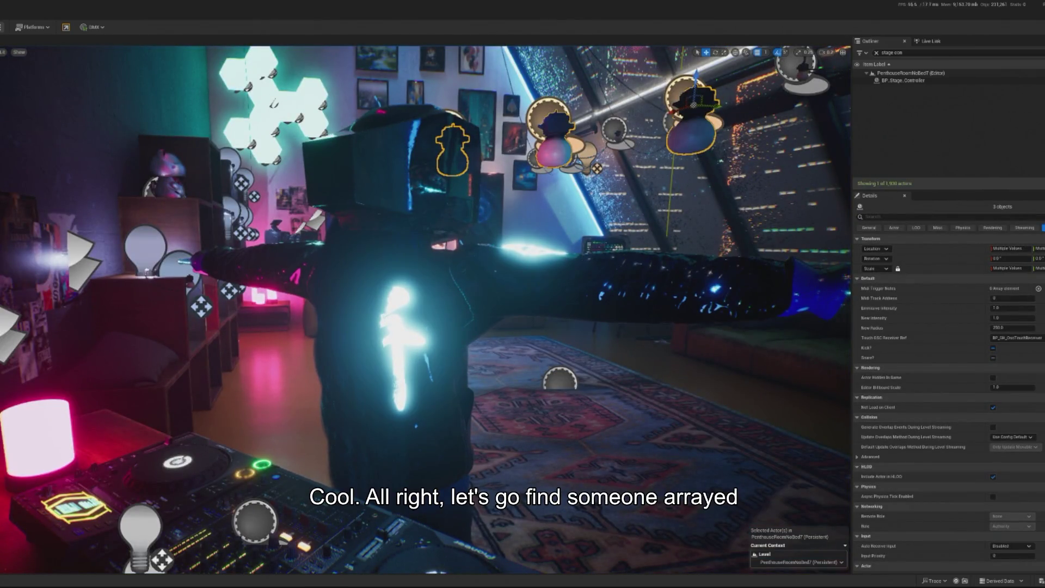
Save the PenthouseRoomNoBed7 level with Ctrl+S
key("ctrl+s")
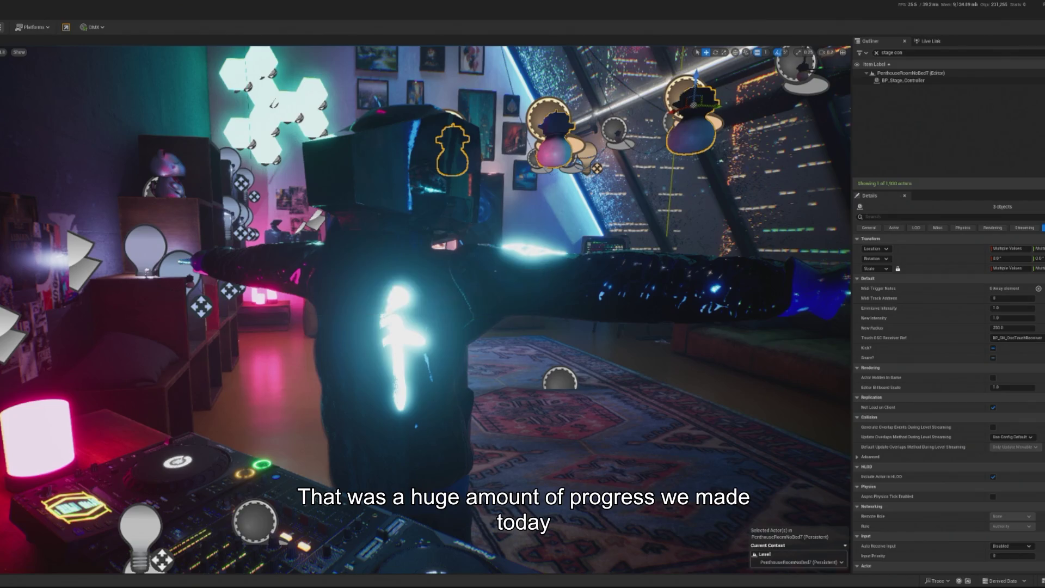